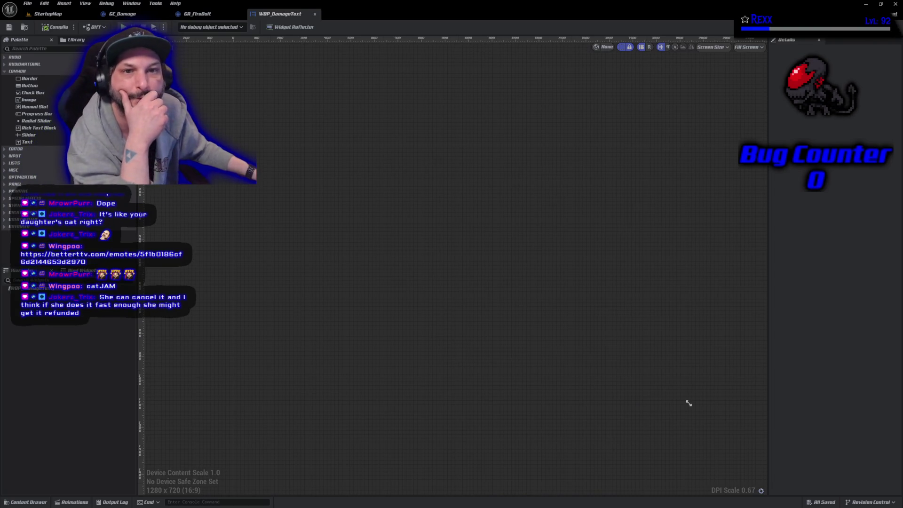
# Step: Switch to the Chrome window showing the Twitch Creator Dashboard Emotes page
pyautogui.hotkey('alt', 'Tab')
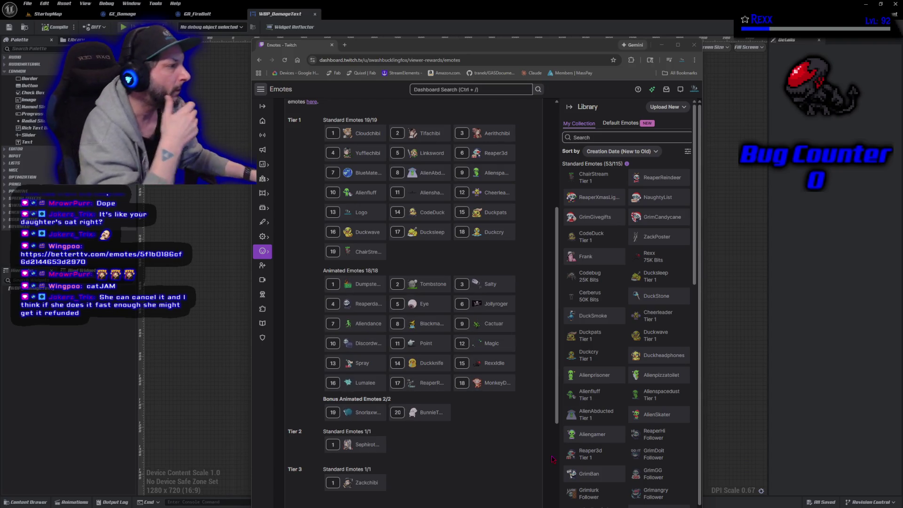
pyautogui.scroll(-2, 458, 388)
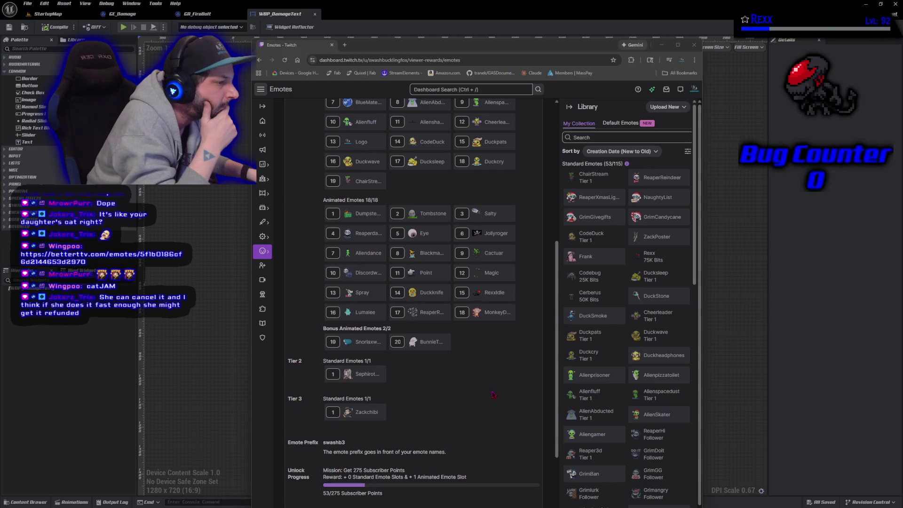
pyautogui.moveTo(382, 337)
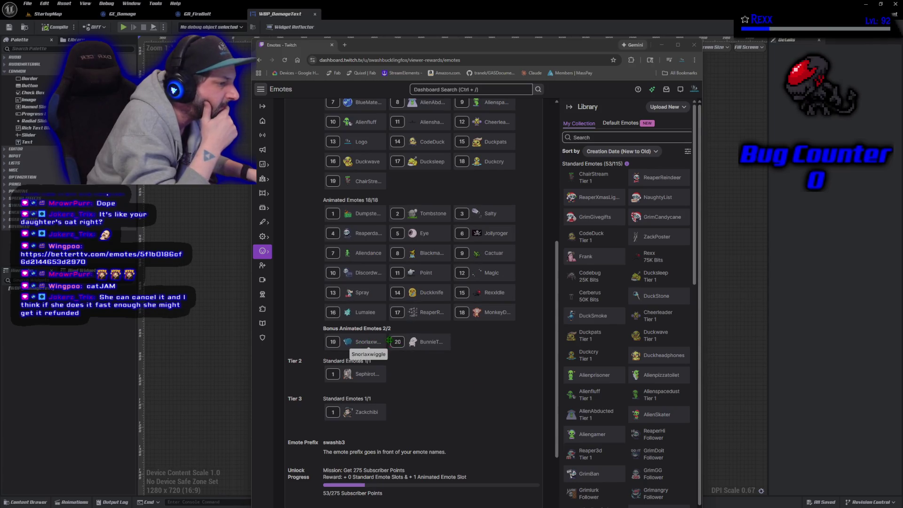
# Step: Remove Snorlaxwiggle from its bonus animated emote slot, then minimise the browser
pyautogui.click(384, 336)
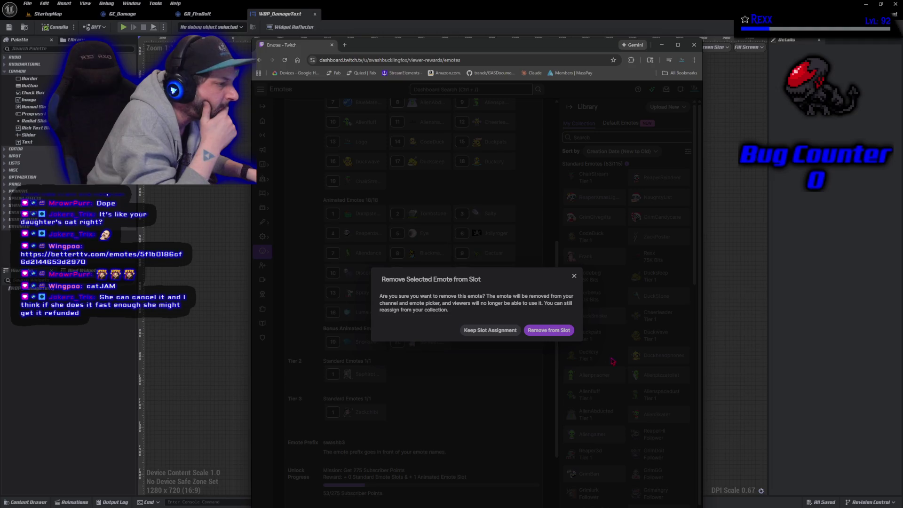
pyautogui.click(535, 331)
pyautogui.click(422, 342)
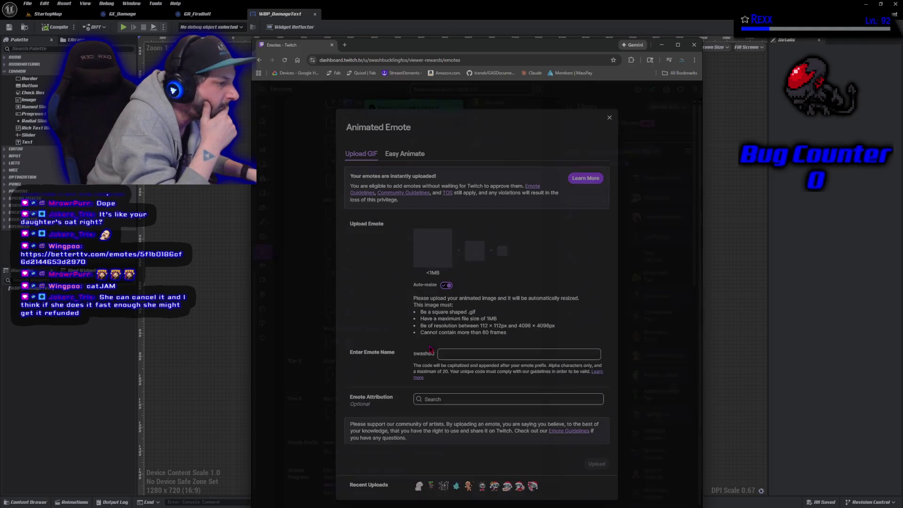
pyautogui.press('super+Down')
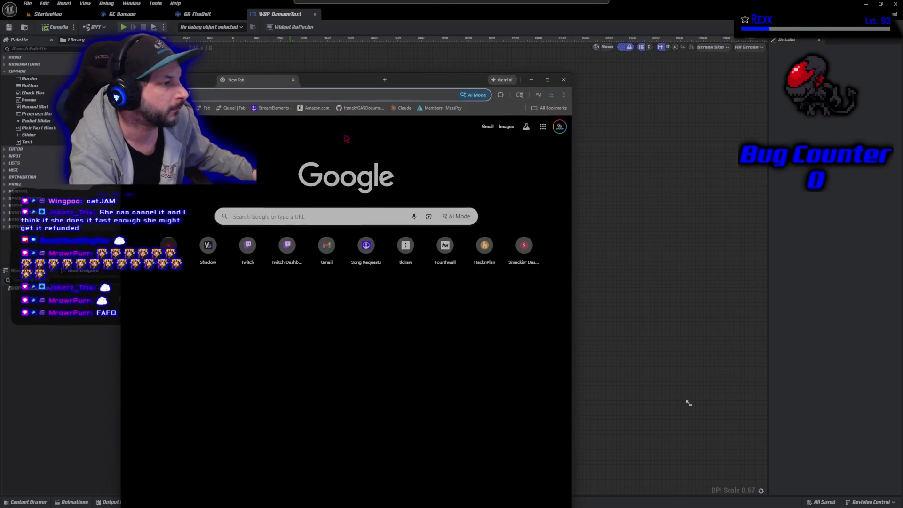
# Step: Google 'twitch cancel subscription' and open the Cancelling Subscriptions on Twitch help result
pyautogui.click(353, 217)
pyautogui.write('twitch cancel')
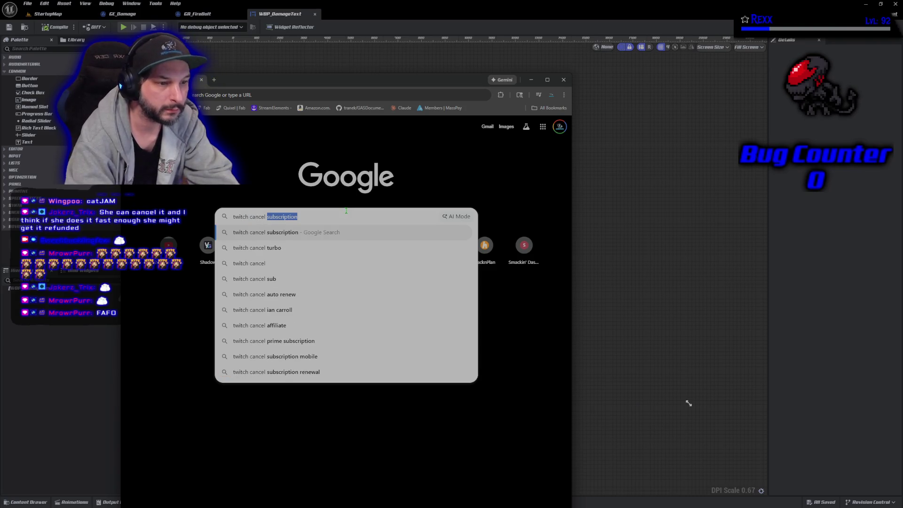
pyautogui.write(' sub')
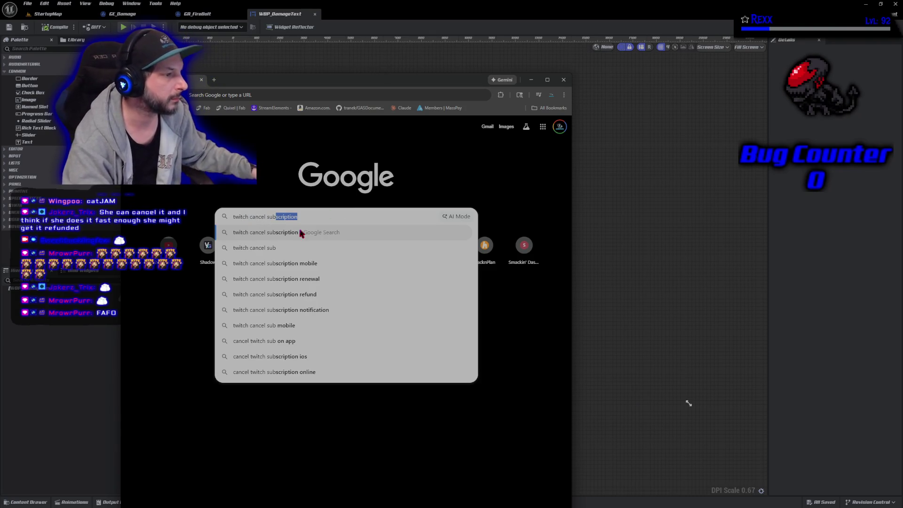
pyautogui.click(276, 233)
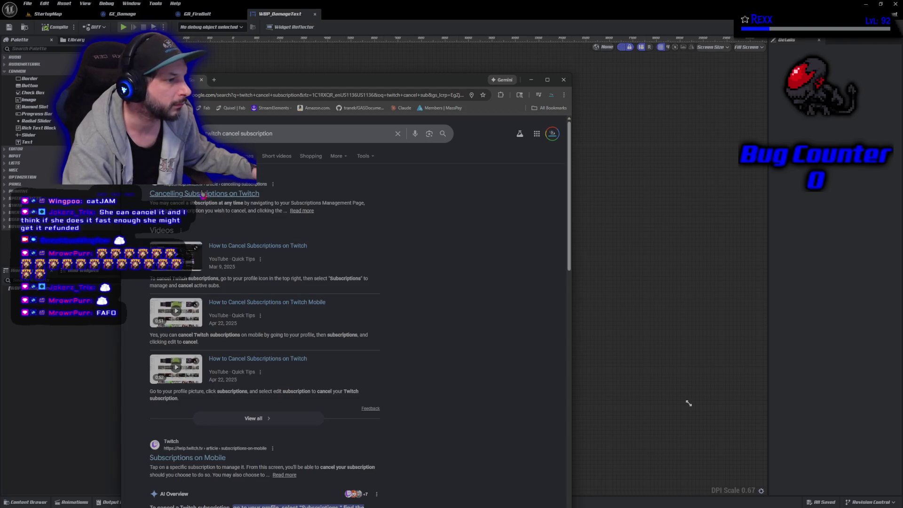
pyautogui.click(203, 194)
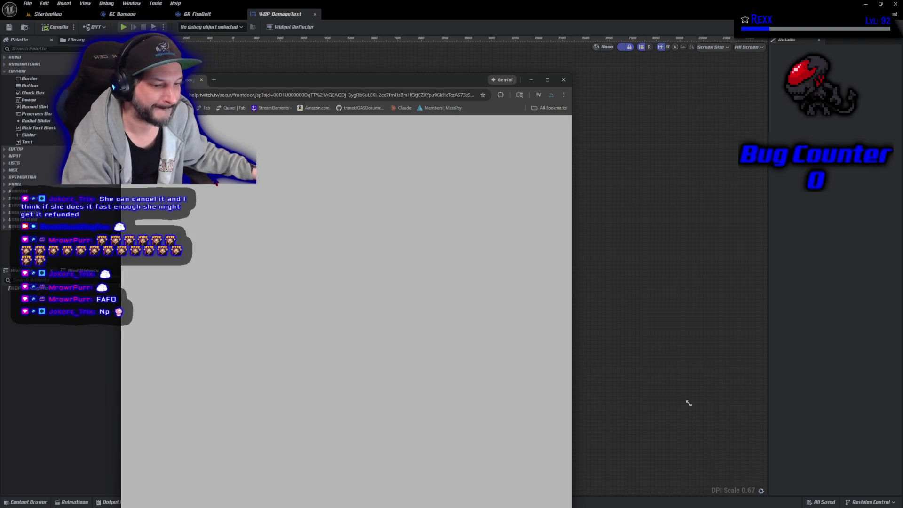
# Step: Reposition the browser, read through the cancellation help article, then close the browser
pyautogui.moveTo(269, 82); pyautogui.dragTo(241, 24)
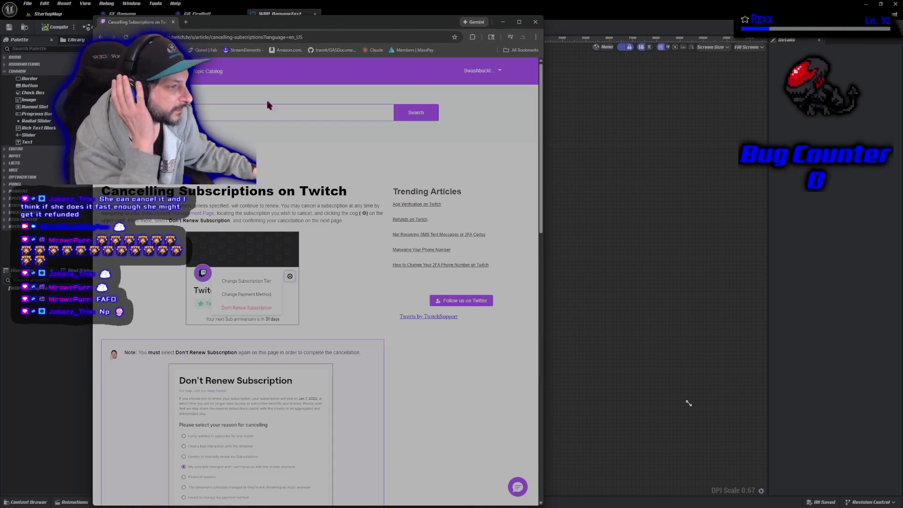
pyautogui.scroll(-1, 162, 288)
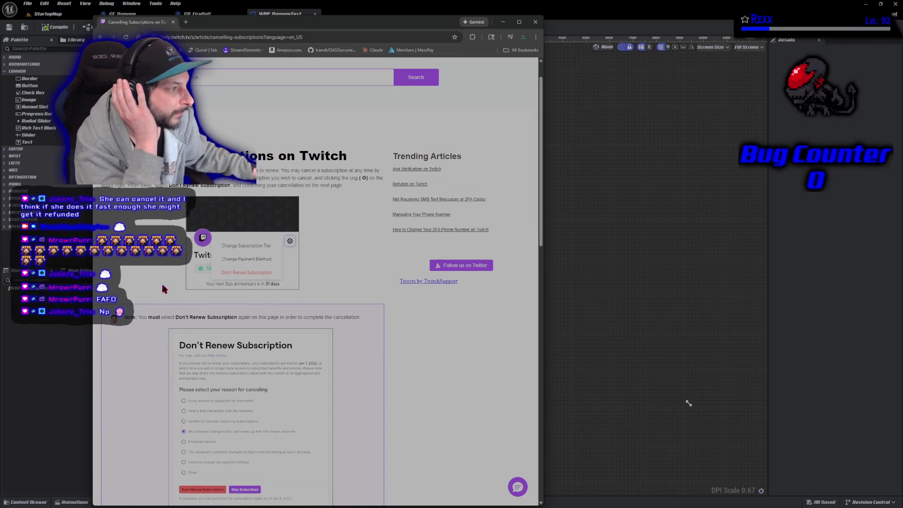
pyautogui.scroll(-1, 163, 292)
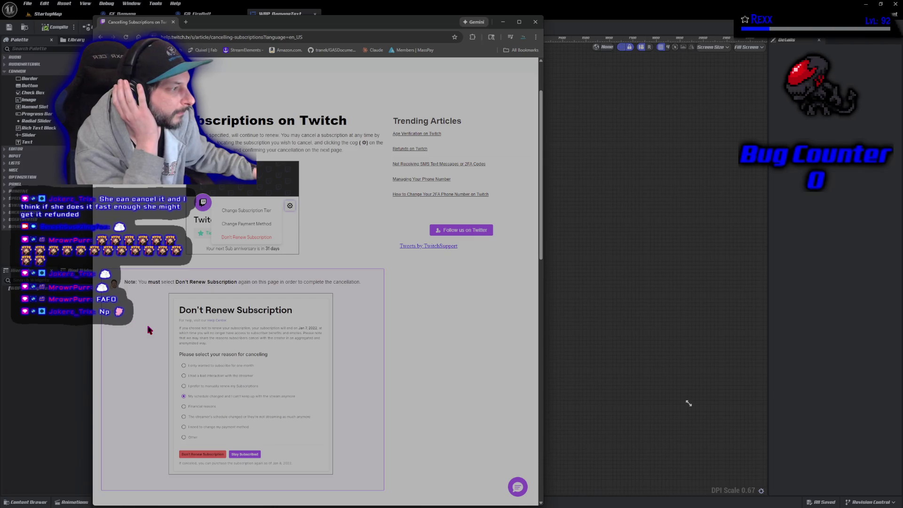
pyautogui.scroll(-8, 149, 330)
pyautogui.scroll(-4, 149, 330)
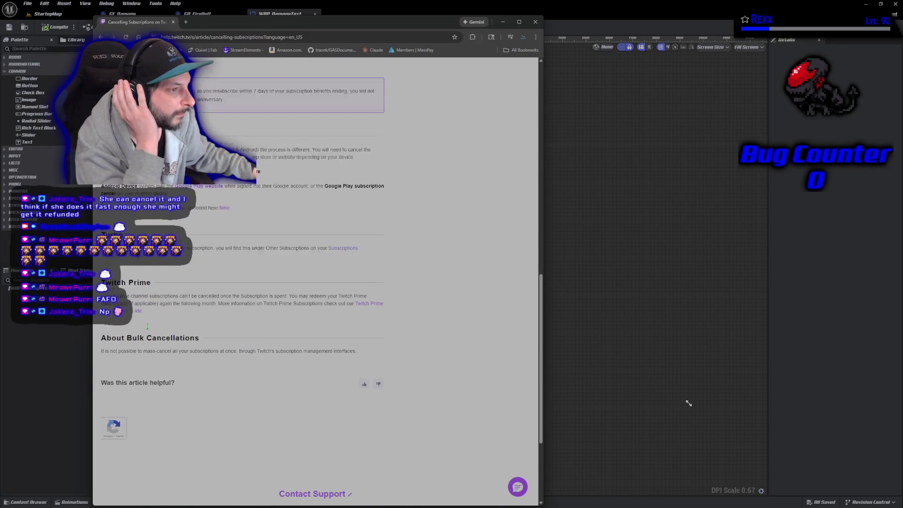
pyautogui.scroll(2, 147, 325)
pyautogui.scroll(6, 149, 330)
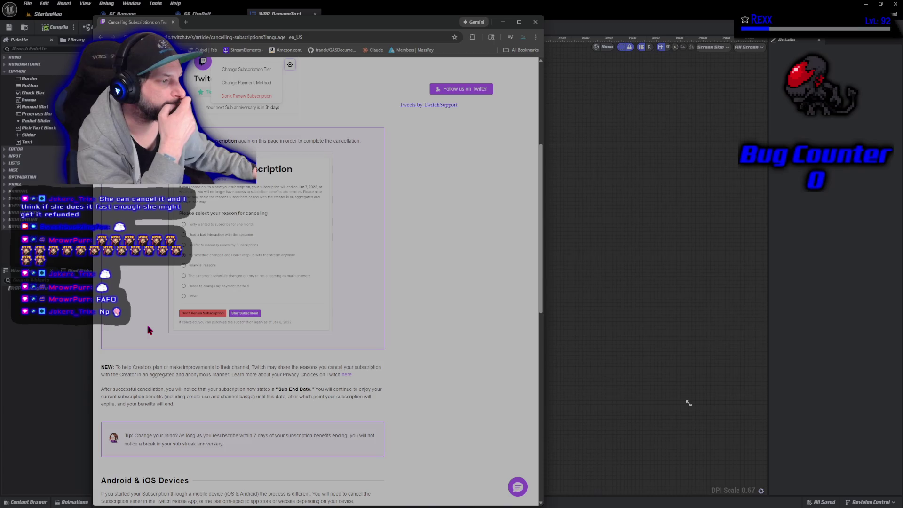
pyautogui.scroll(5, 149, 330)
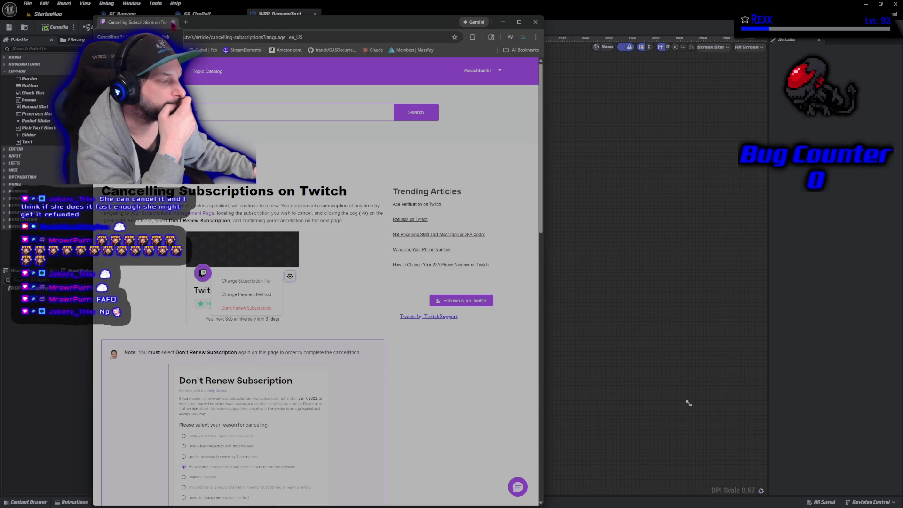
pyautogui.click(173, 23)
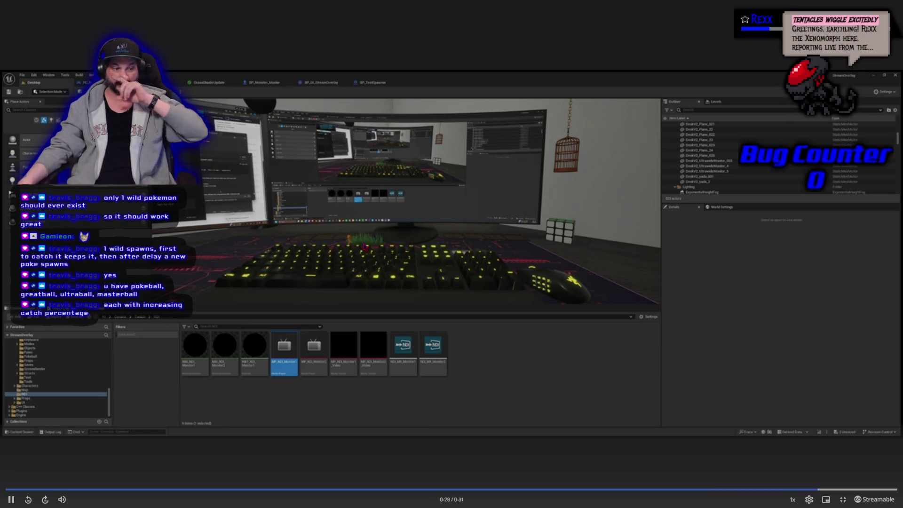
# Step: Exit fullscreen on the Wild Pokemon Grass clip and close the browser
pyautogui.click(842, 499)
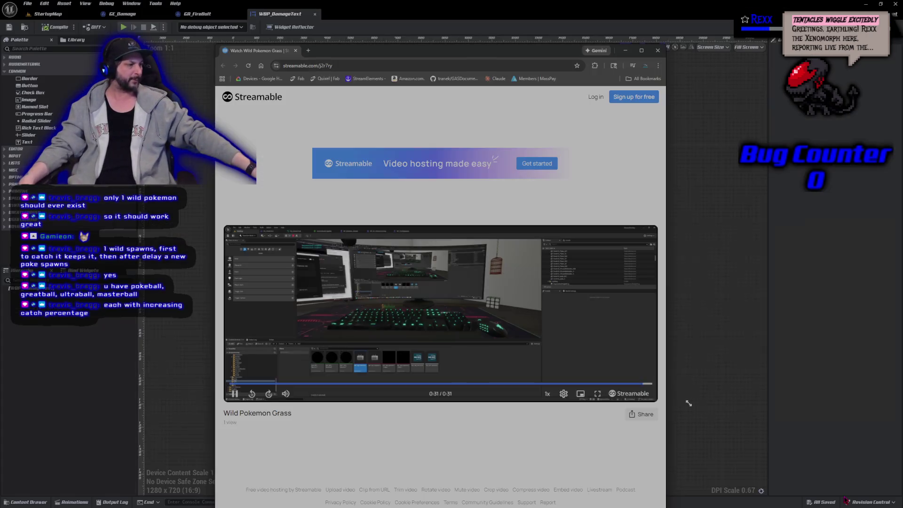
pyautogui.click(657, 50)
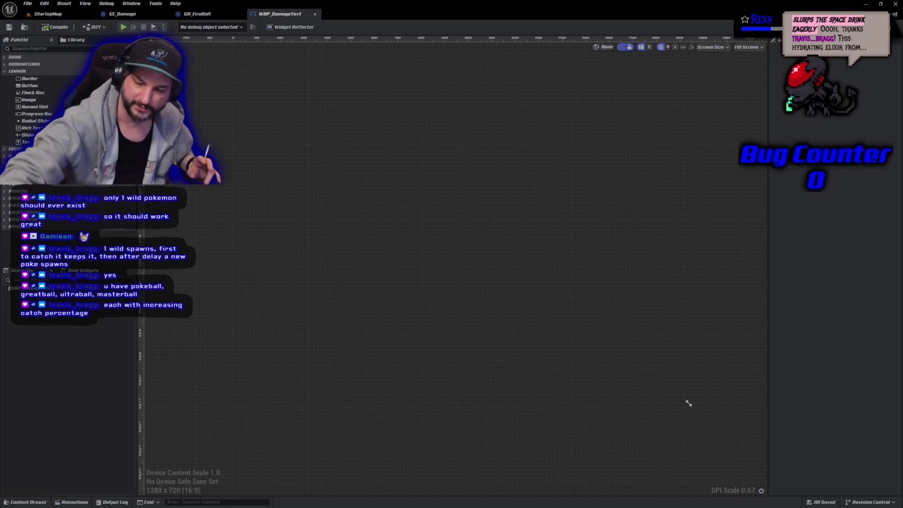
# Step: Search the widget palette for an Overlay, typed as 'averlay'
pyautogui.scroll(1, 688, 403)
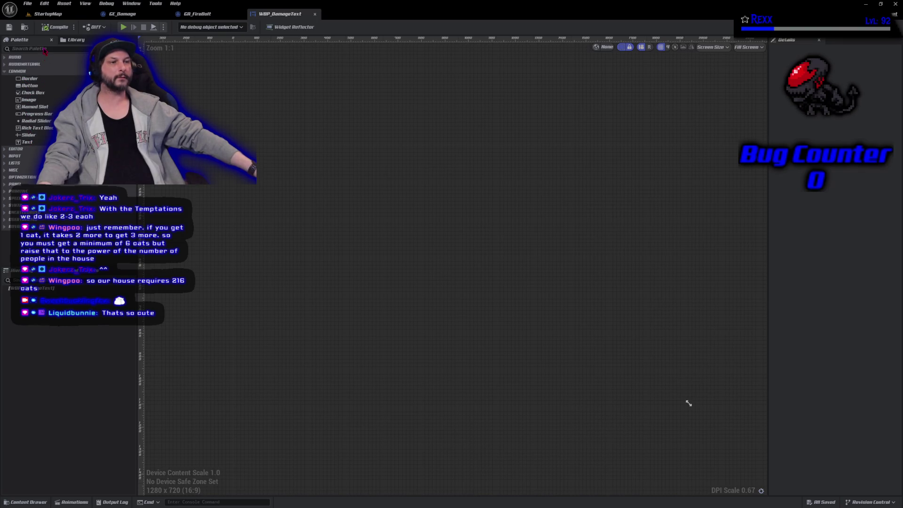
pyautogui.click(43, 49)
pyautogui.write('a')
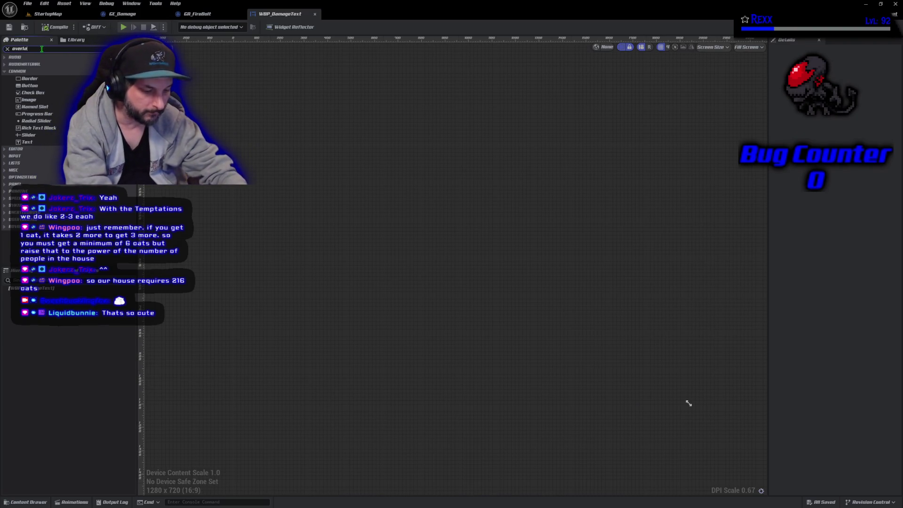
pyautogui.write('verlay')
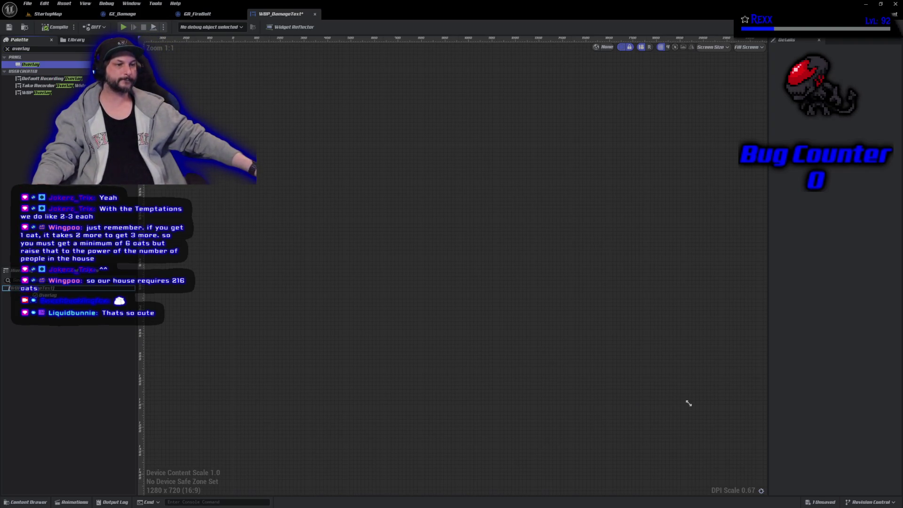
# Step: Search the palette for 'text', drop a Text widget into the Overlay, and clear the search
pyautogui.hotkey('ctrl', 'a')
pyautogui.write('tex')
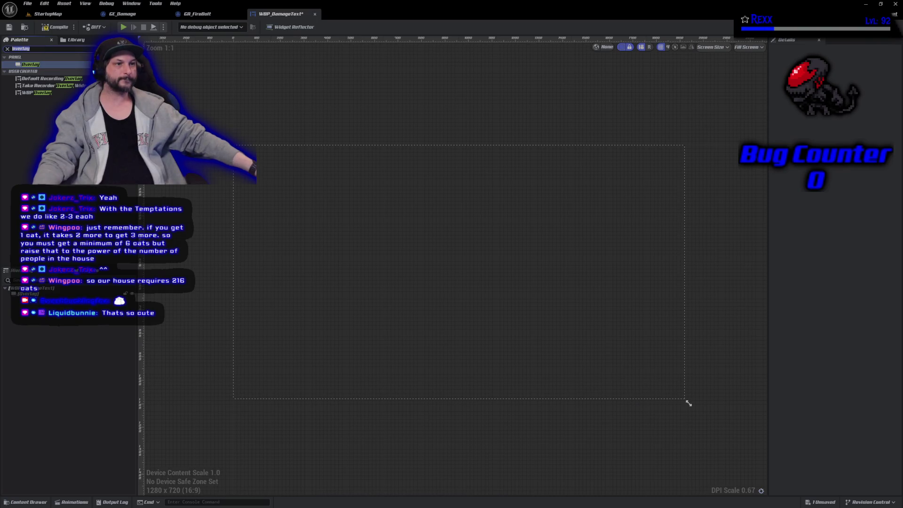
pyautogui.write('t')
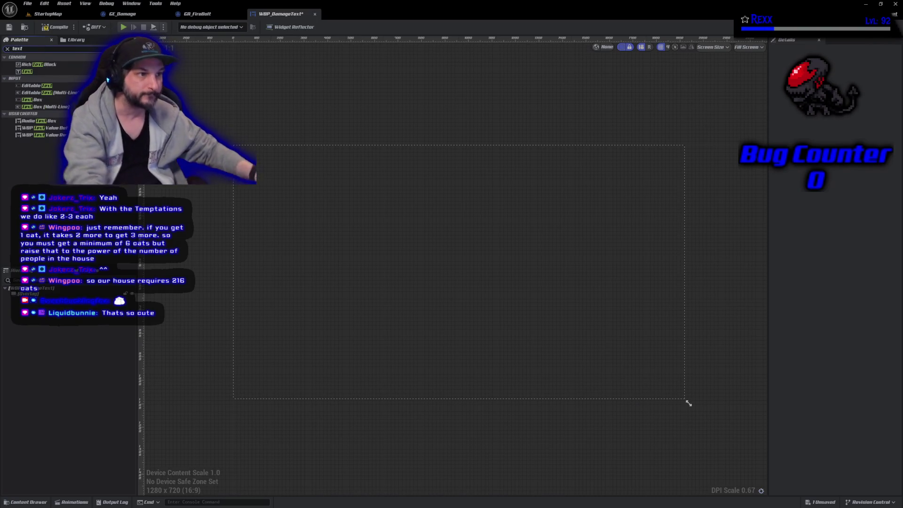
pyautogui.click(42, 72)
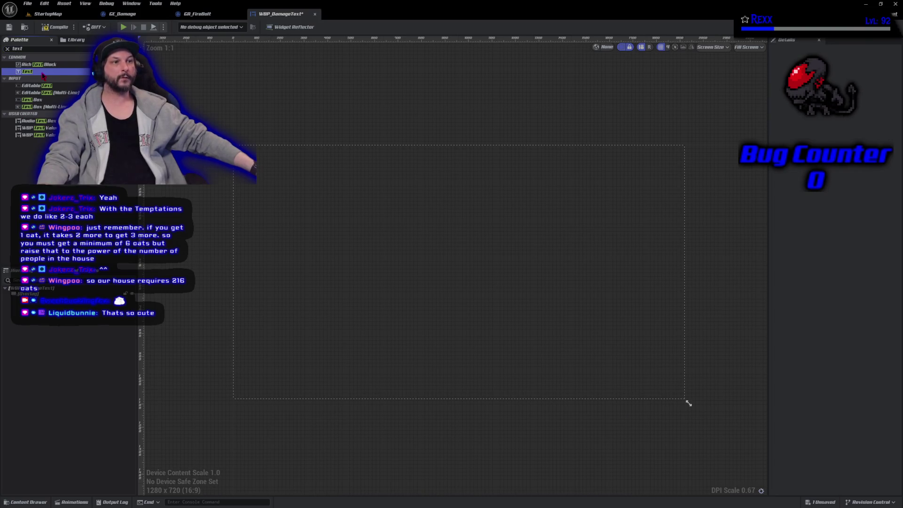
pyautogui.moveTo(42, 71); pyautogui.dragTo(29, 294)
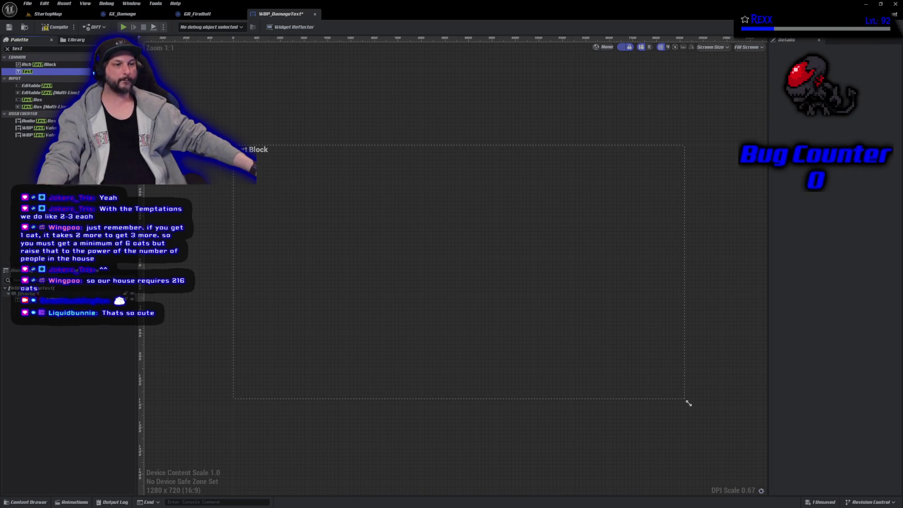
pyautogui.click(7, 49)
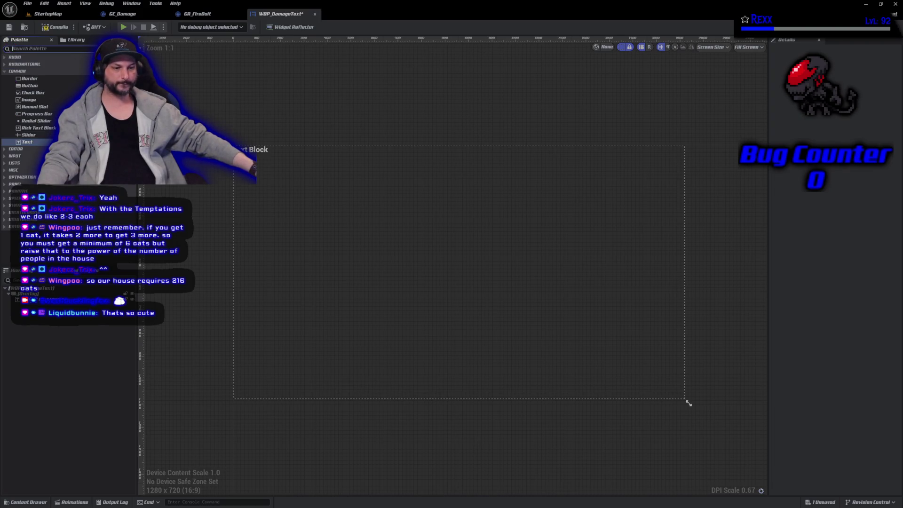
# Step: Rename the Text Block to Text_Damage, tick Is Variable, and save the blueprint
pyautogui.scroll(3, 688, 403)
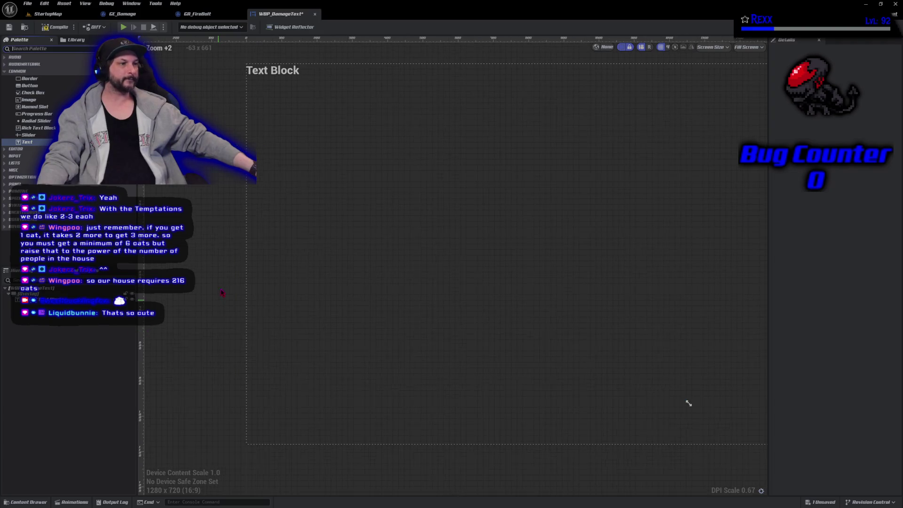
pyautogui.scroll(-1, 197, 243)
pyautogui.scroll(-1, 197, 243)
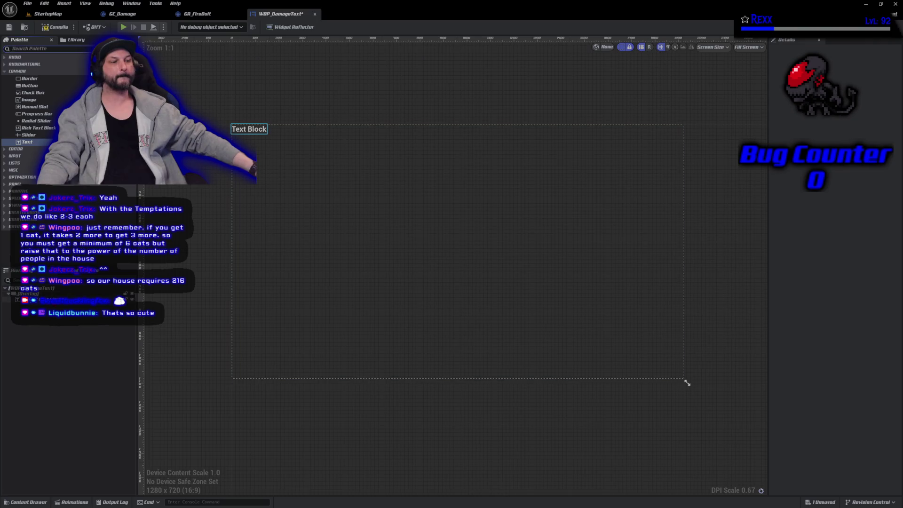
pyautogui.click(37, 300)
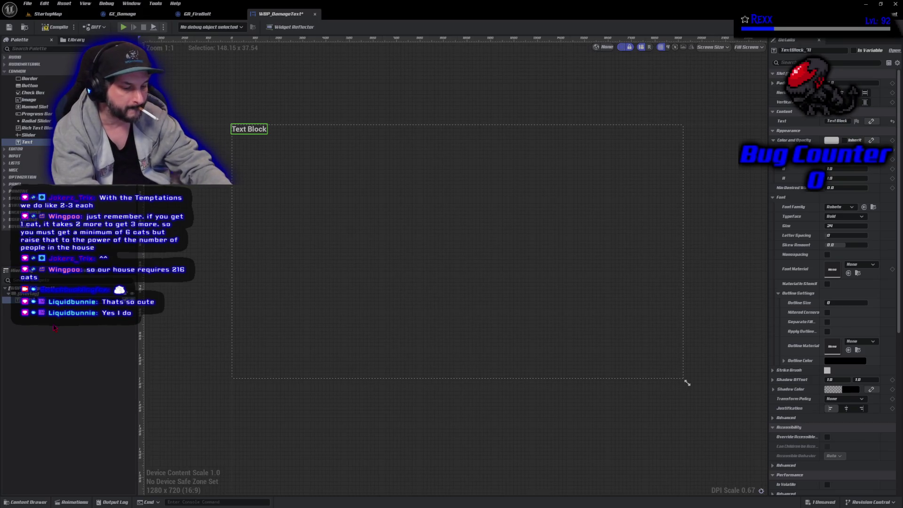
pyautogui.write('Text_Damage')
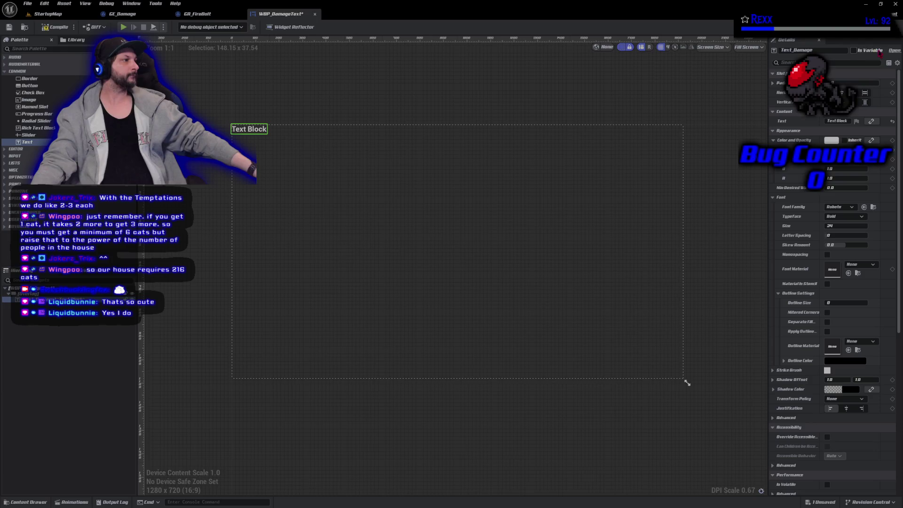
pyautogui.click(854, 51)
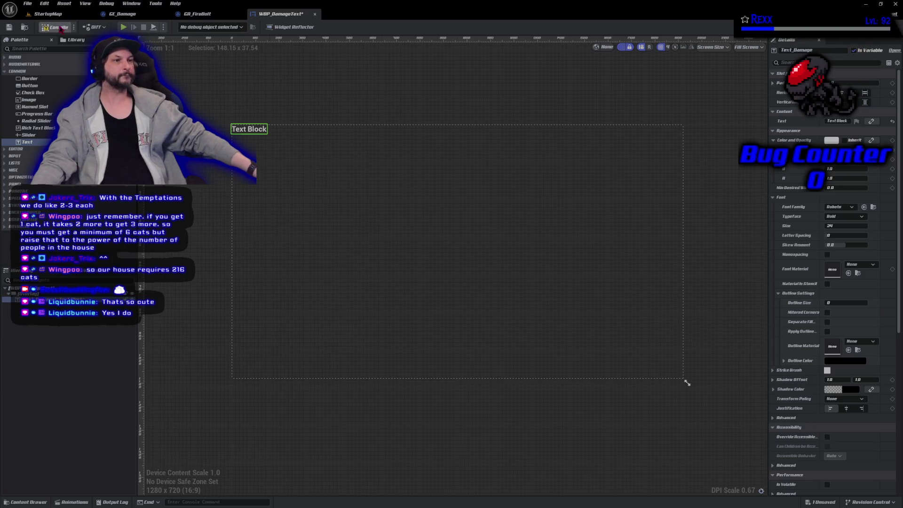
pyautogui.click(9, 26)
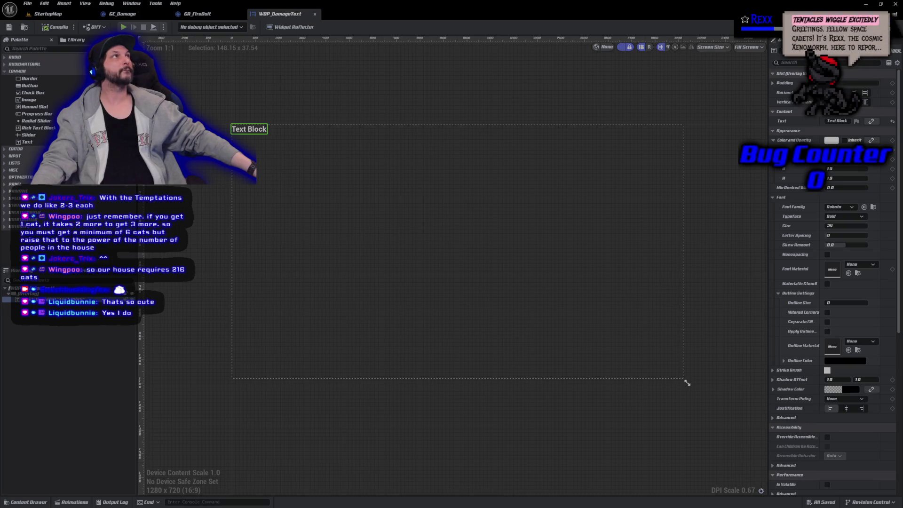
pyautogui.click(748, 47)
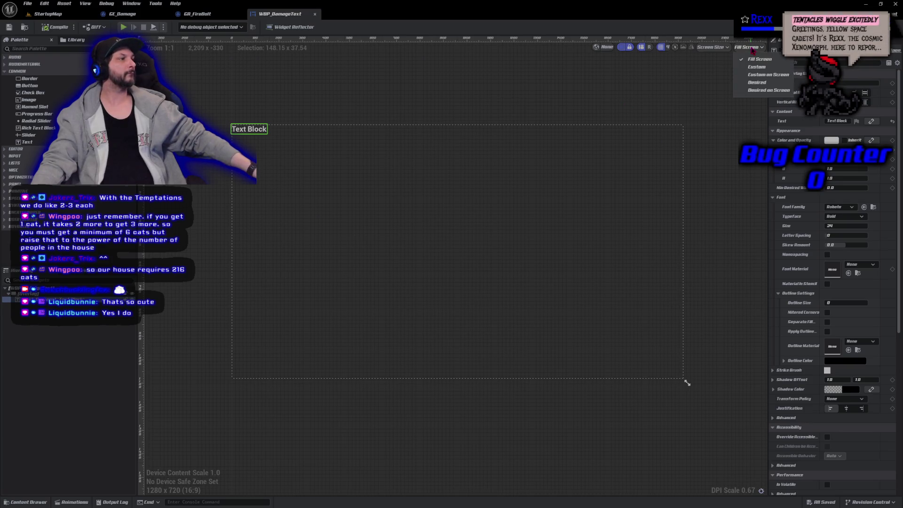
# Step: Use a Custom preview size, set the text to 99, and centre it horizontally and vertically
pyautogui.click(758, 67)
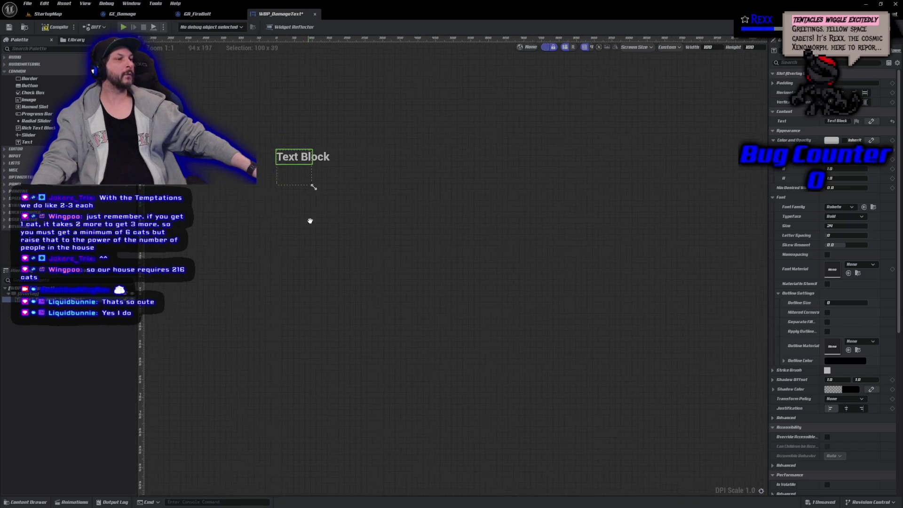
pyautogui.scroll(5, 375, 275)
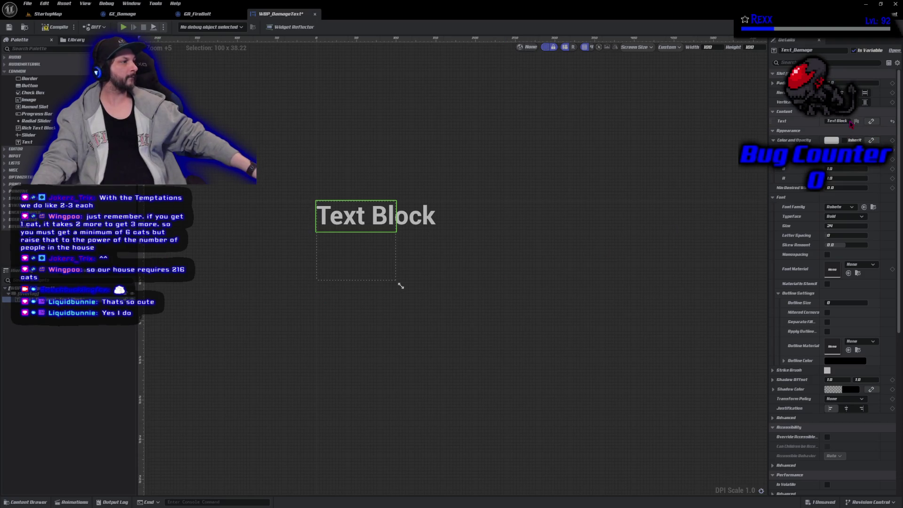
pyautogui.click(848, 122)
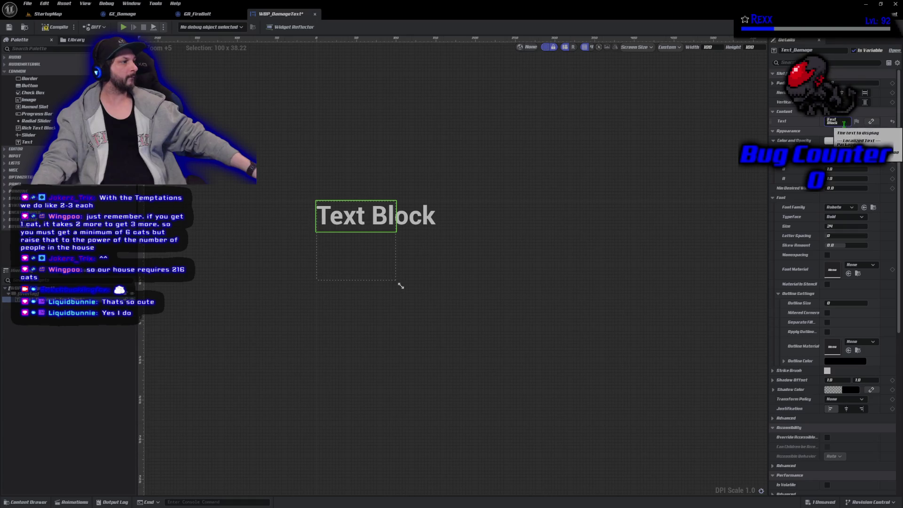
pyautogui.hotkey('ctrl', 'a')
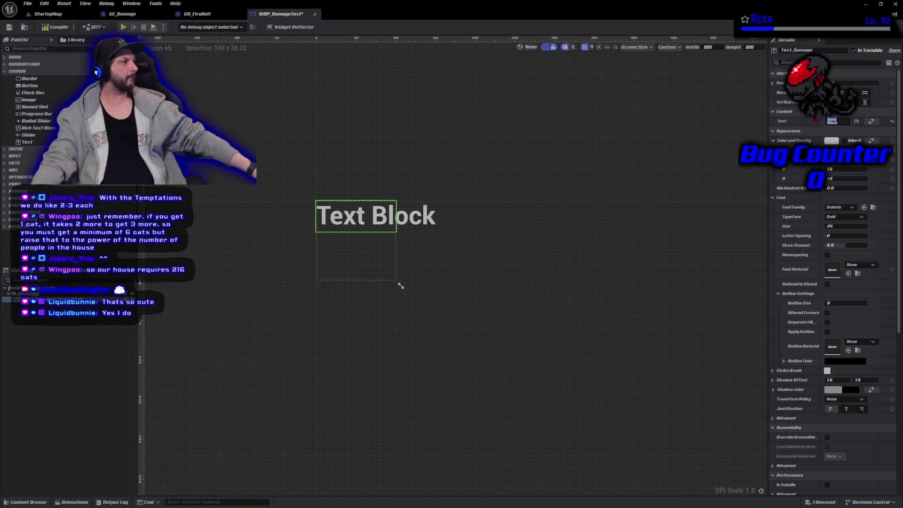
pyautogui.write('1')
pyautogui.press('BackSpace')
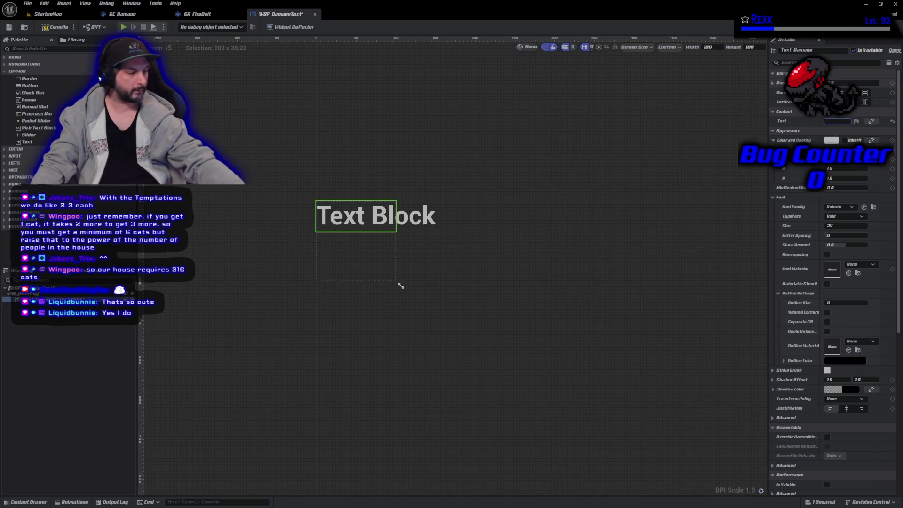
pyautogui.write('99')
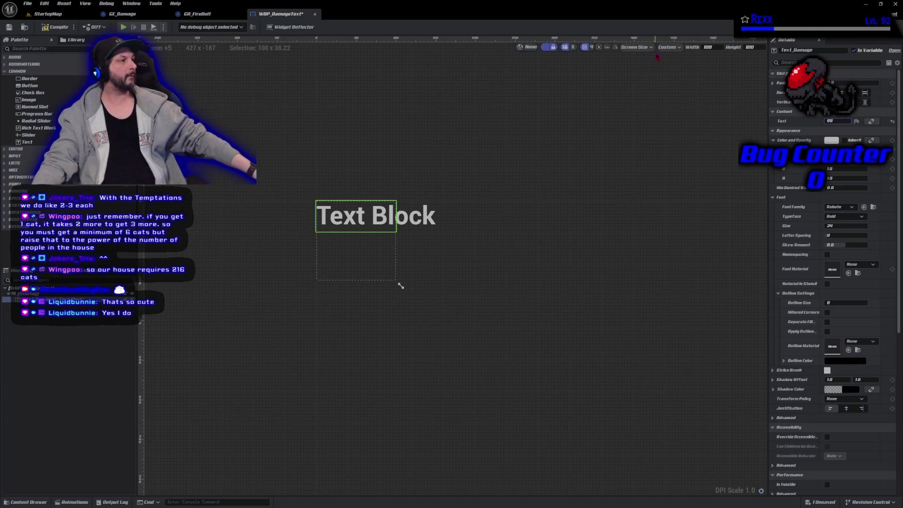
pyautogui.press('Return')
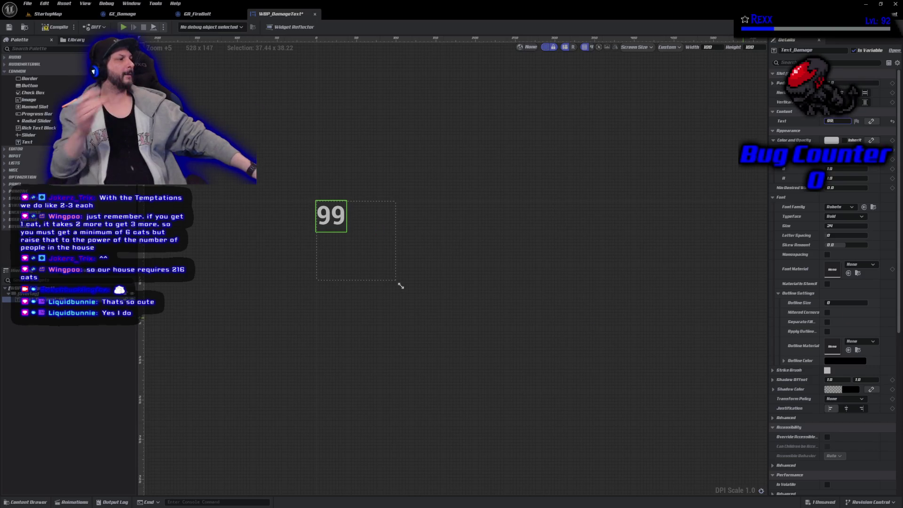
pyautogui.click(845, 92)
pyautogui.click(844, 102)
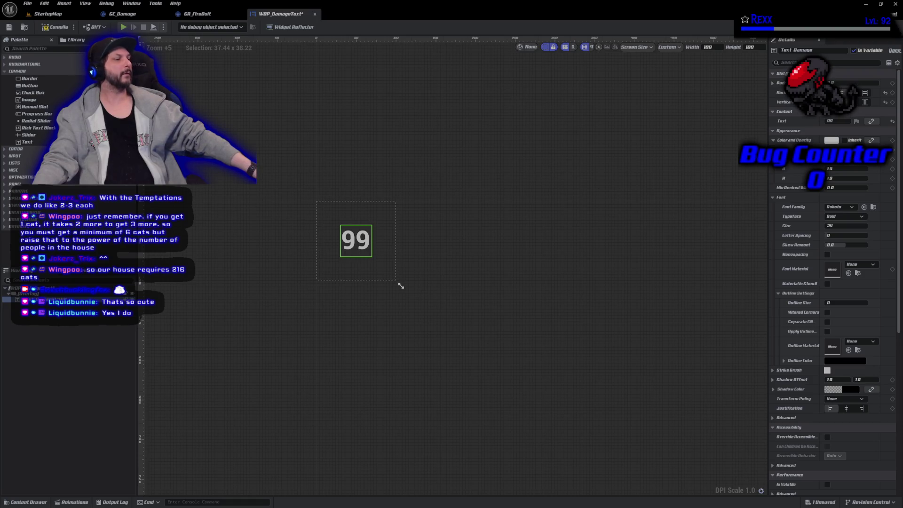
# Step: Set the 99 text's font family to Amarante and save the widget
pyautogui.click(835, 208)
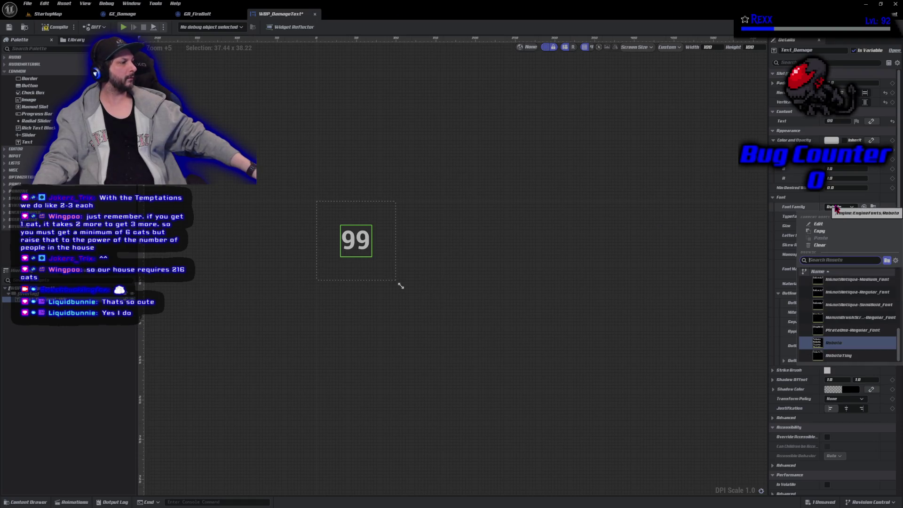
pyautogui.scroll(5, 845, 323)
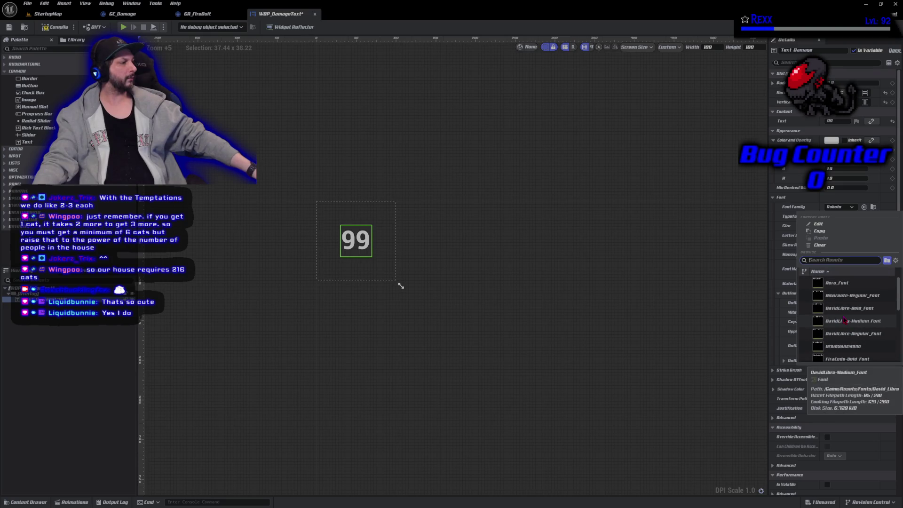
pyautogui.scroll(3, 845, 320)
pyautogui.click(846, 298)
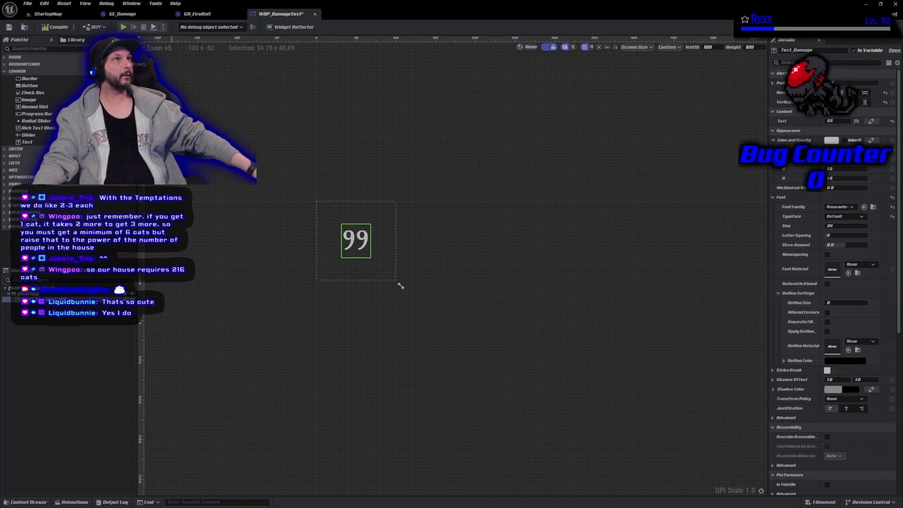
pyautogui.hotkey('ctrl', 's')
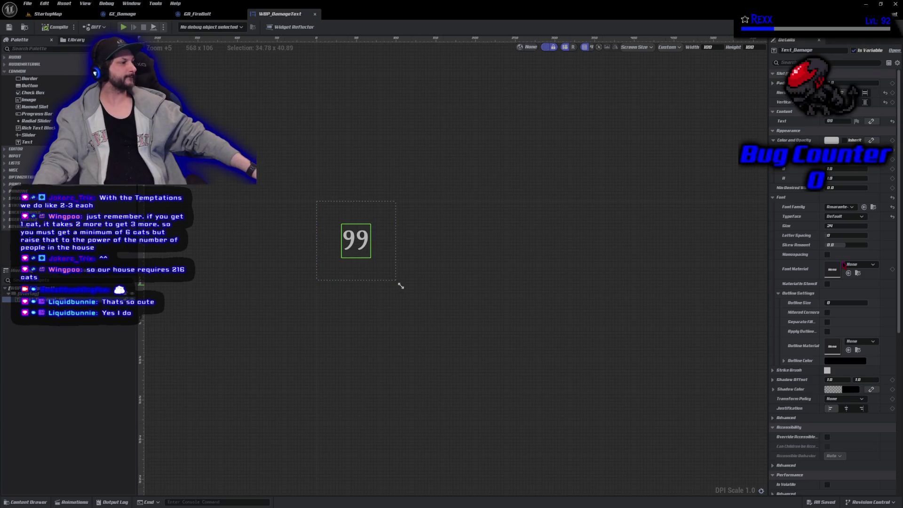
# Step: Give the text an outline size of 1 and font size 26, then save
pyautogui.click(841, 303)
pyautogui.write('1')
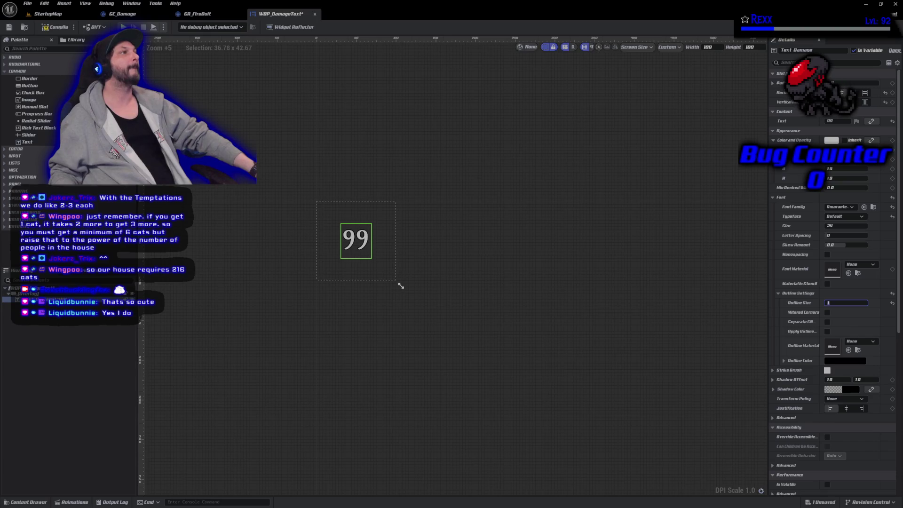
pyautogui.click(844, 225)
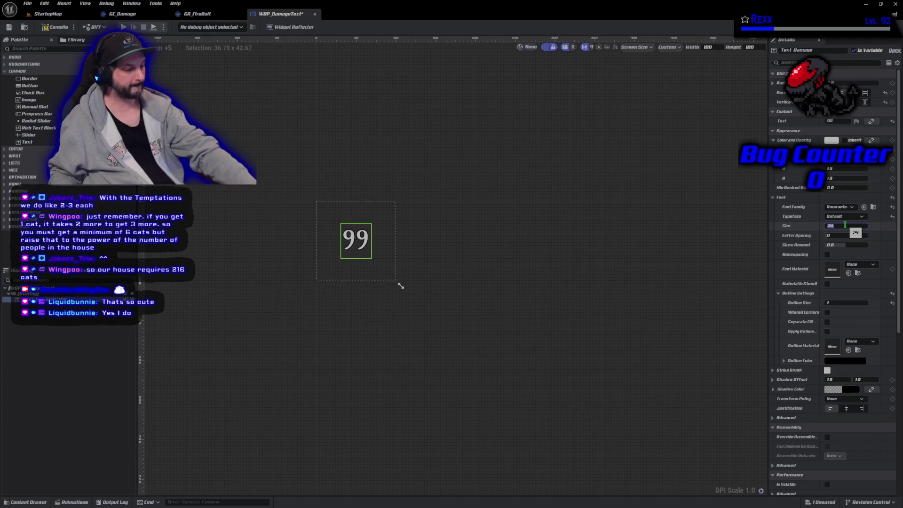
pyautogui.press('Return')
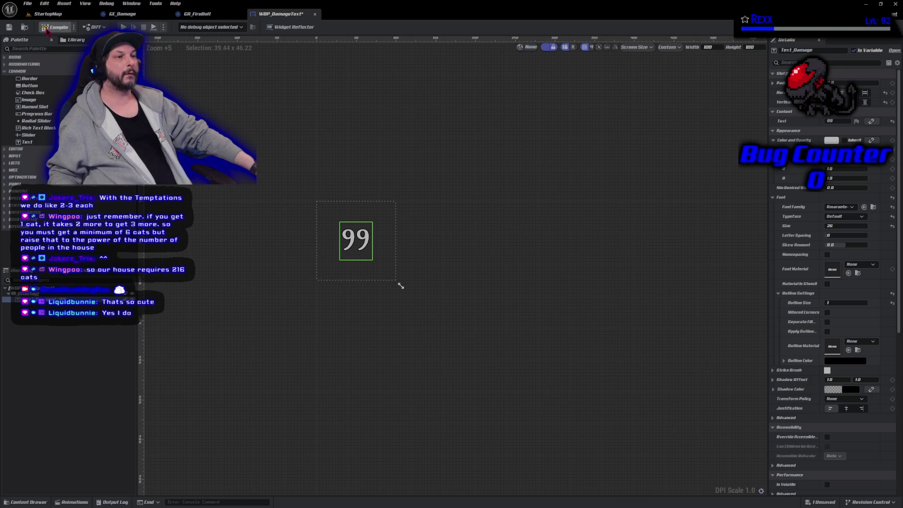
pyautogui.click(27, 4)
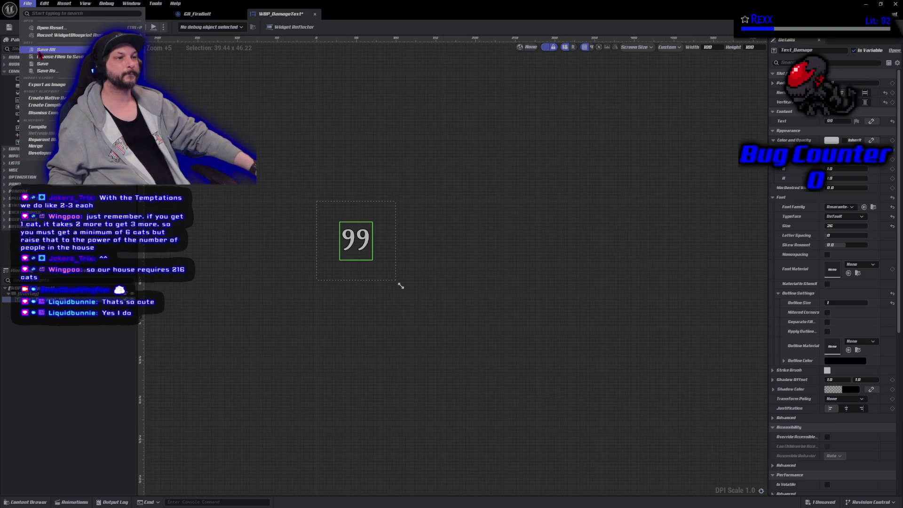
pyautogui.click(28, 3)
pyautogui.hotkey('ctrl', 's')
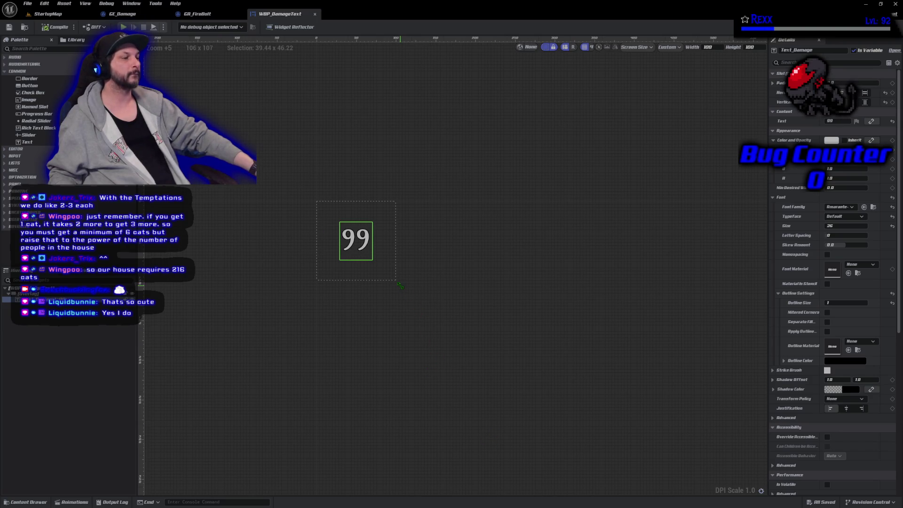
# Step: Stretch the widget box into a tall, narrow frame around the 99 and center it in view
pyautogui.moveTo(399, 285); pyautogui.dragTo(405, 347)
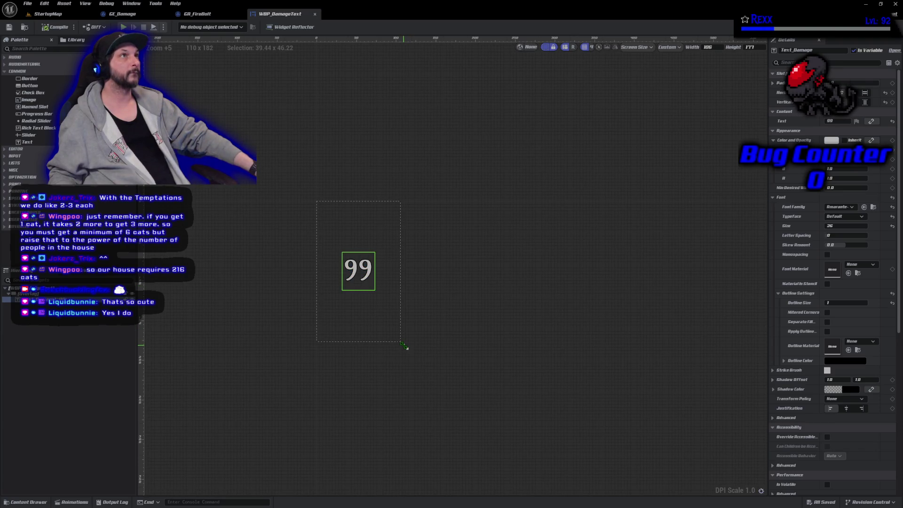
pyautogui.click(405, 346)
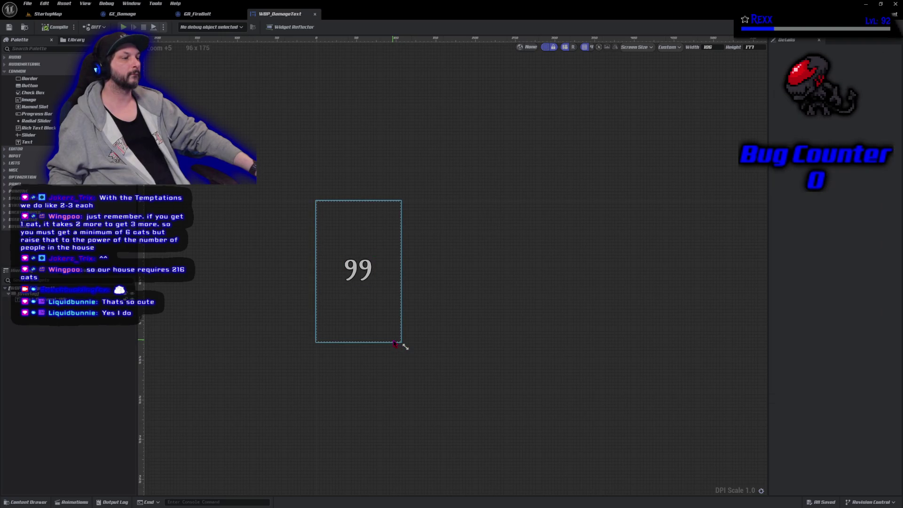
pyautogui.moveTo(403, 347); pyautogui.dragTo(391, 345)
pyautogui.scroll(7, 315, 304)
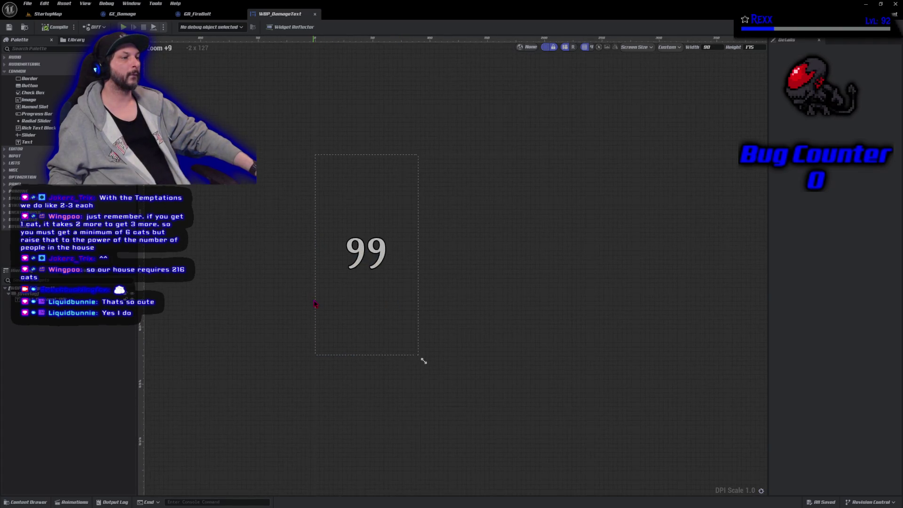
pyautogui.moveTo(294, 292); pyautogui.dragTo(345, 310)
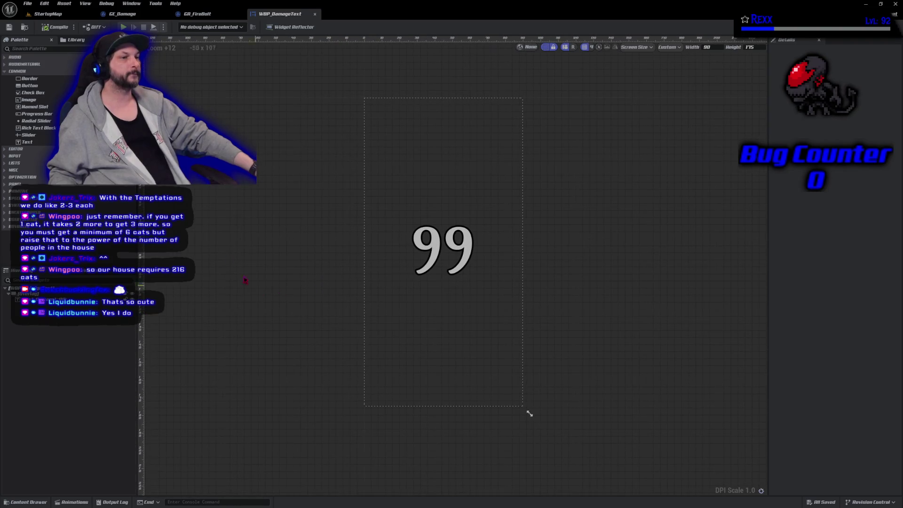
# Step: Save all modified assets with File > Save All
pyautogui.click(27, 3)
pyautogui.click(46, 49)
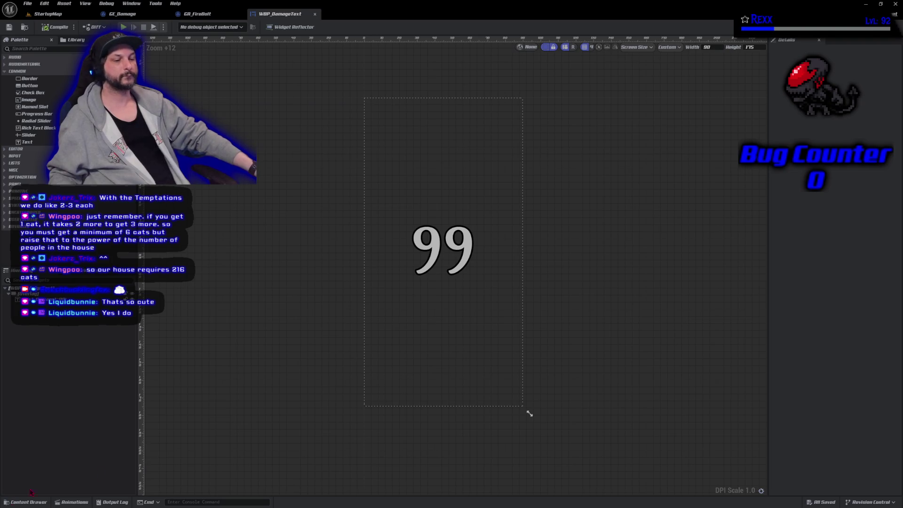
pyautogui.click(68, 502)
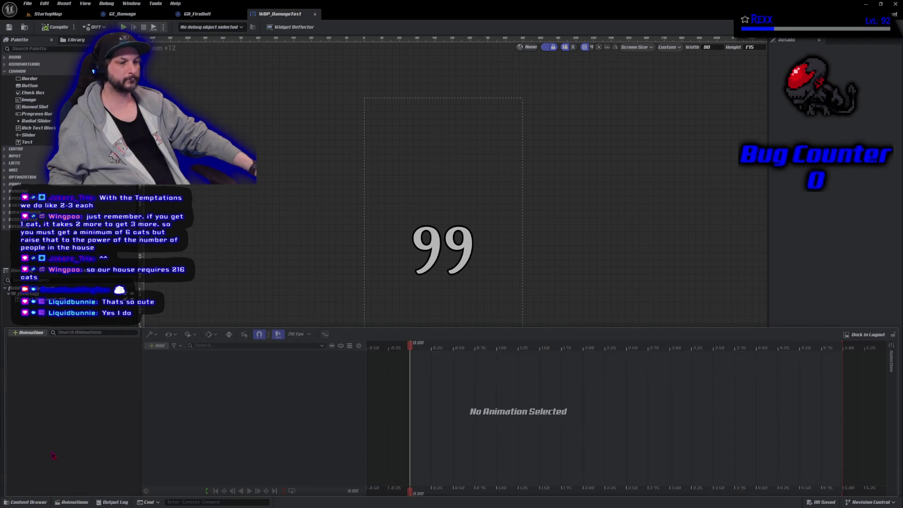
# Step: Create a widget animation named DamageAnim and select it to show its Sequencer timeline
pyautogui.click(30, 333)
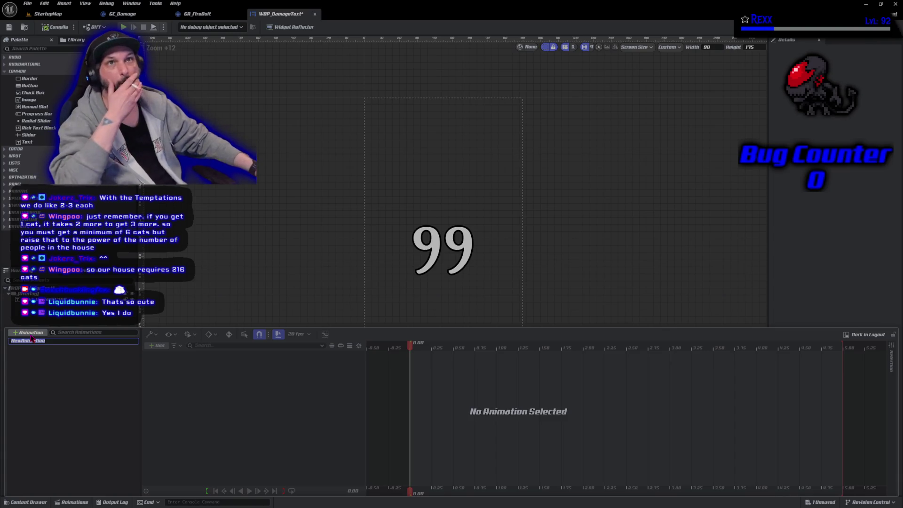
pyautogui.write('Damage')
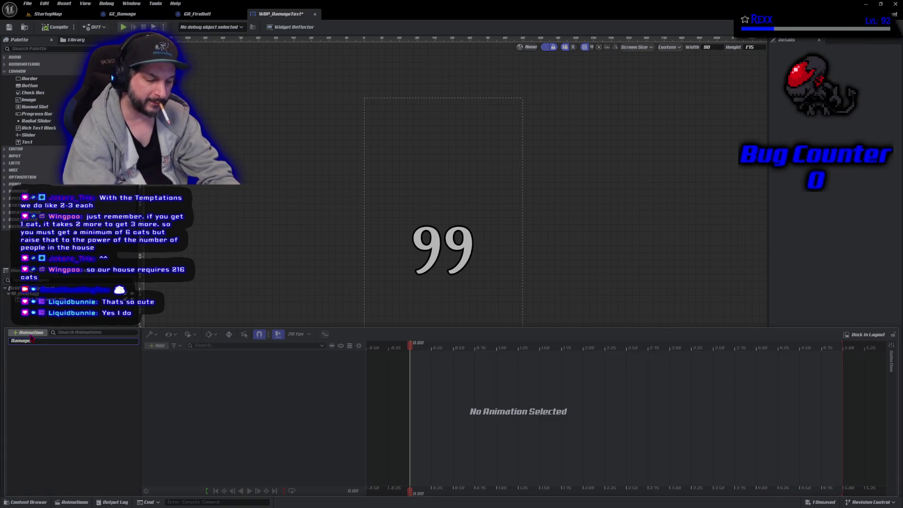
pyautogui.write('Anim')
pyautogui.press('Return')
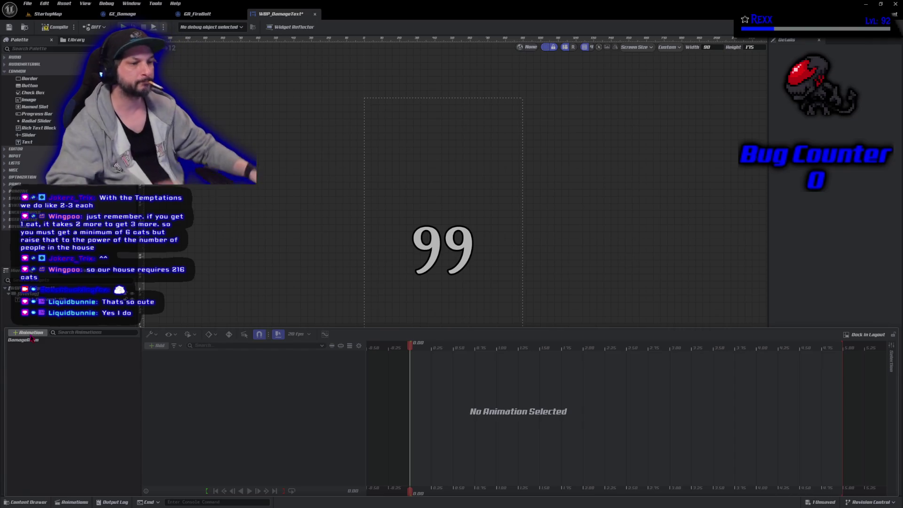
pyautogui.click(40, 339)
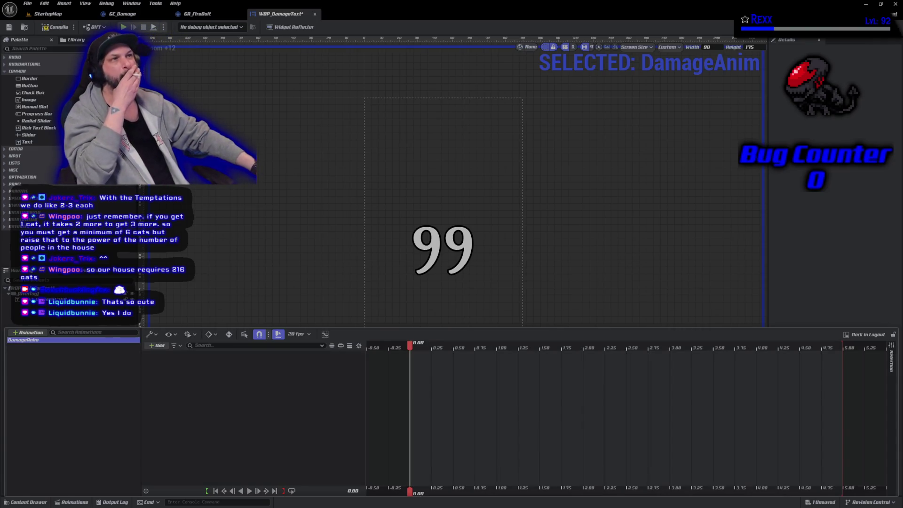
pyautogui.scroll(-1, 308, 209)
pyautogui.hotkey('ctrl', 'shift', 'space')
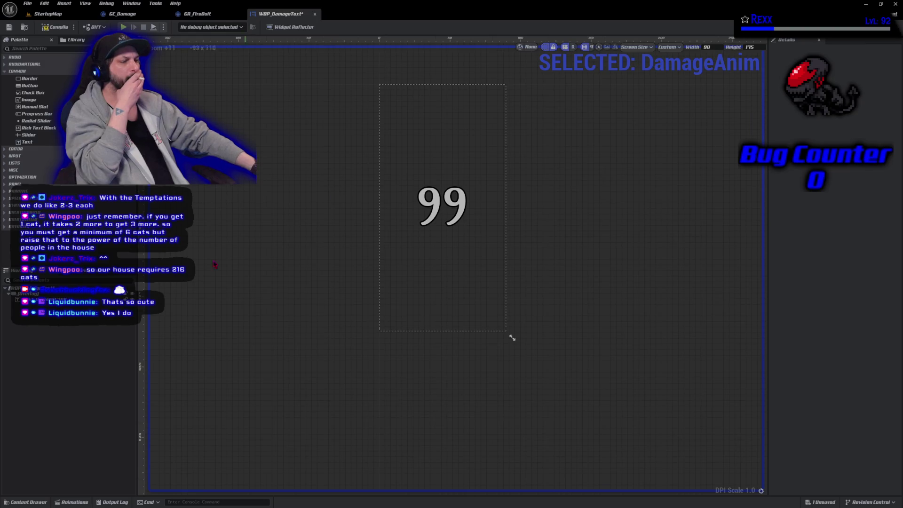
pyautogui.hotkey('ctrl', 'shift', 'space')
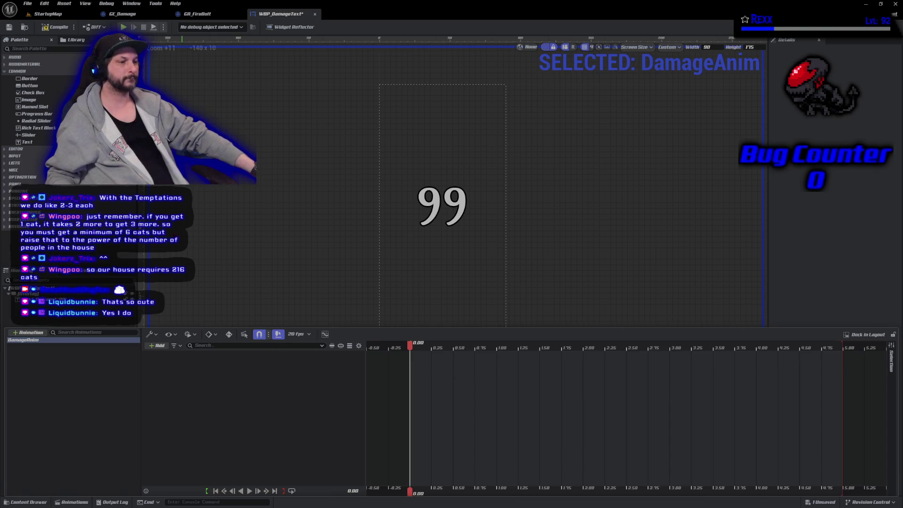
# Step: Add Text_Damage from All Named Widgets as a DamageAnim track and select it
pyautogui.click(162, 347)
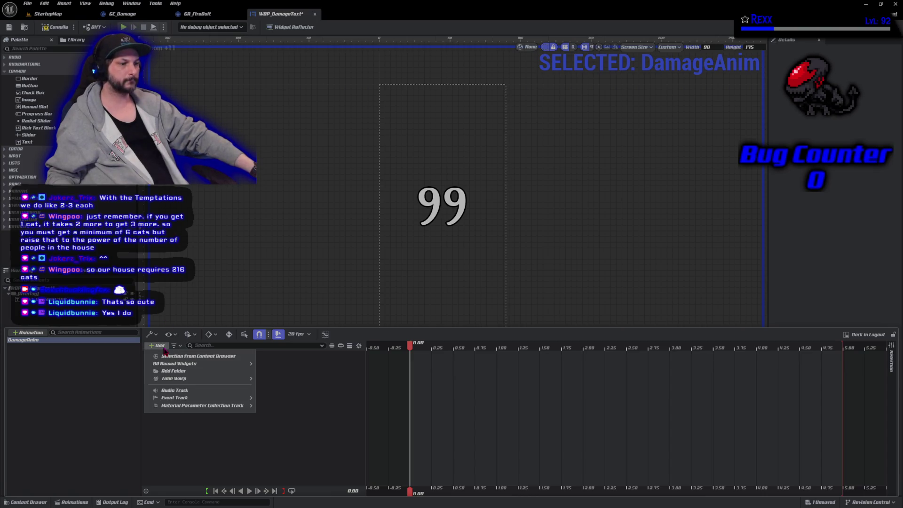
pyautogui.click(164, 350)
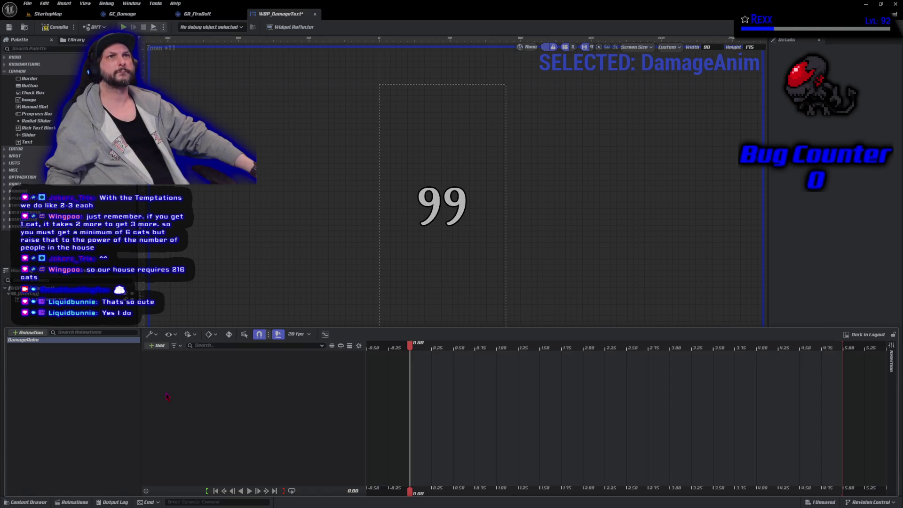
pyautogui.click(158, 346)
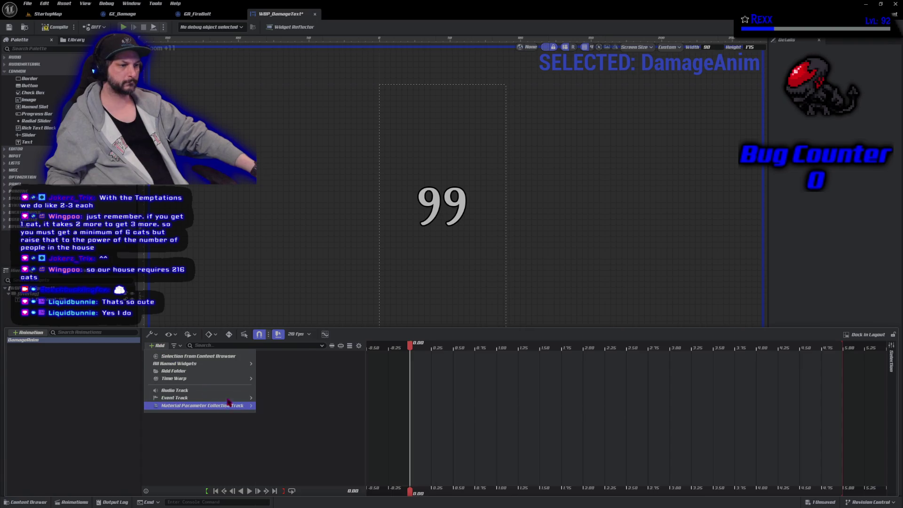
pyautogui.moveTo(229, 400)
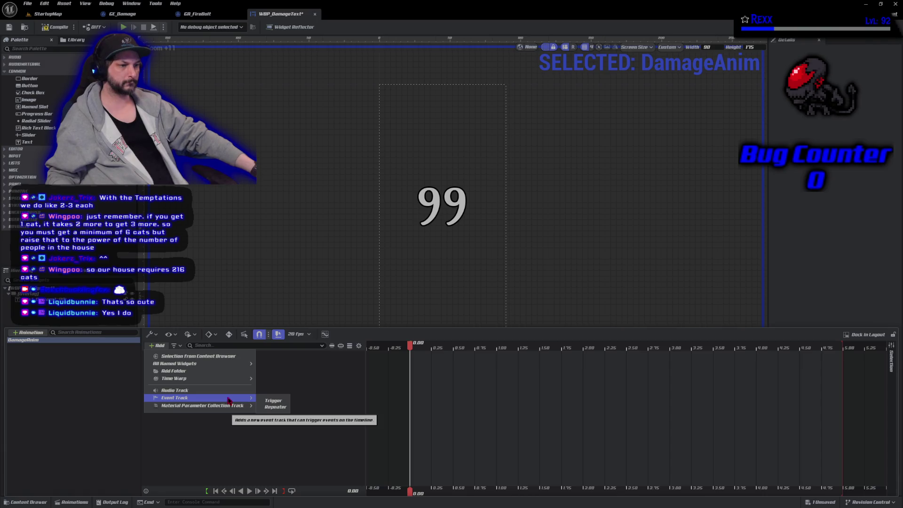
pyautogui.moveTo(230, 364)
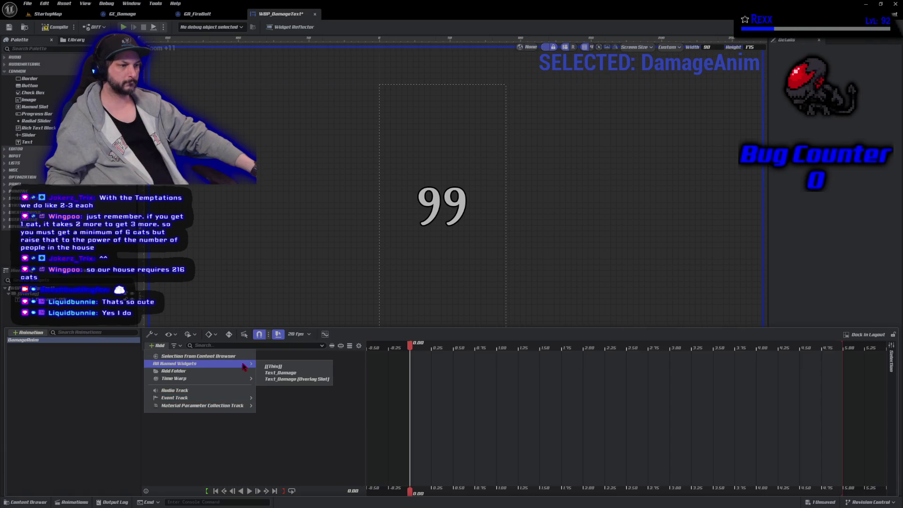
pyautogui.click(295, 378)
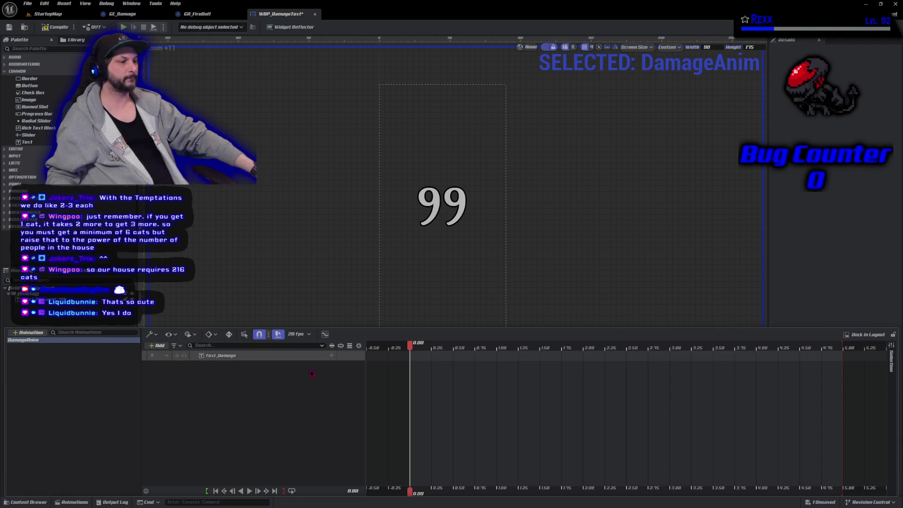
pyautogui.click(332, 356)
pyautogui.click(332, 356)
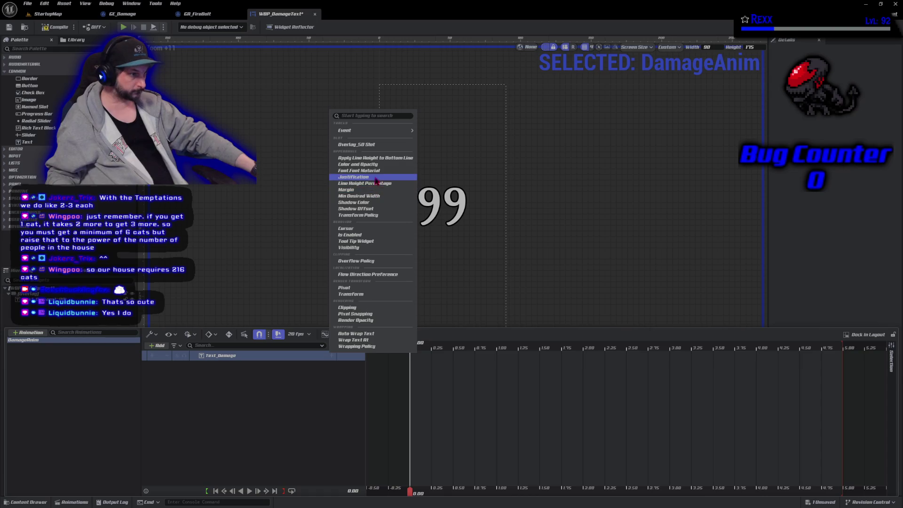
pyautogui.moveTo(370, 135)
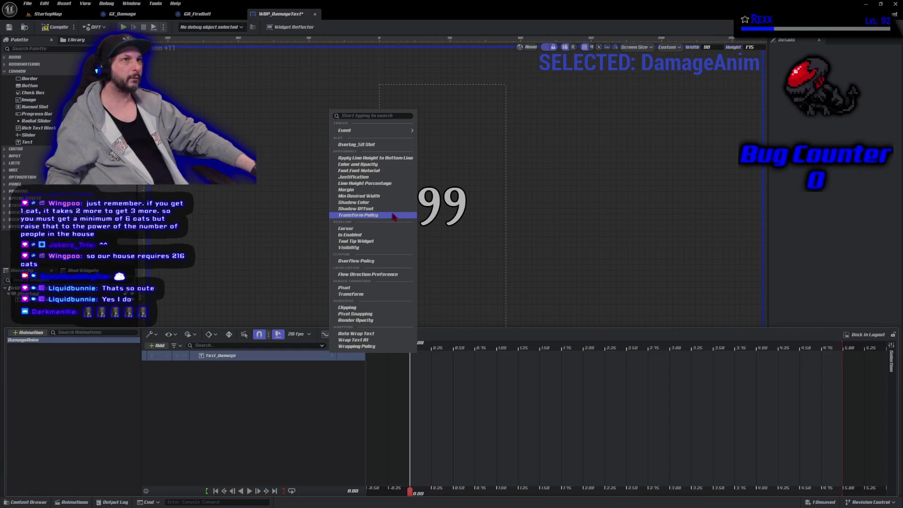
pyautogui.click(394, 216)
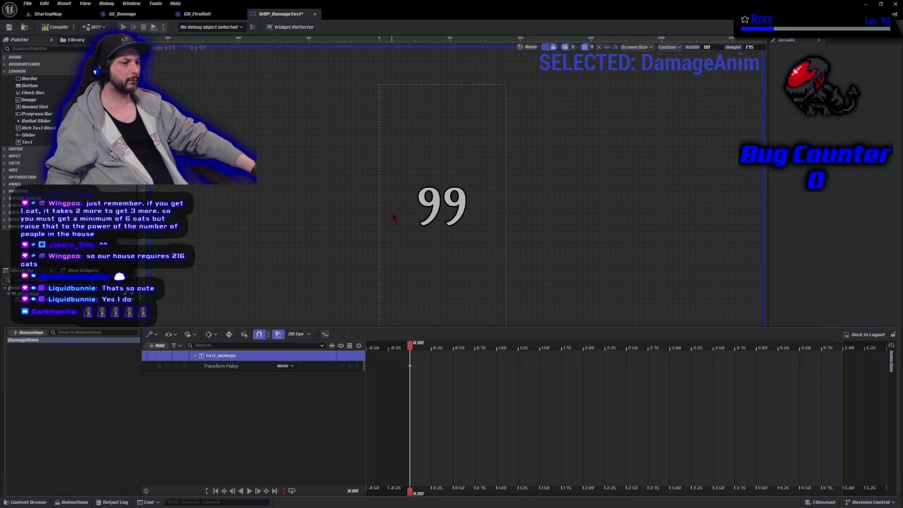
pyautogui.hotkey('ctrl', 'z')
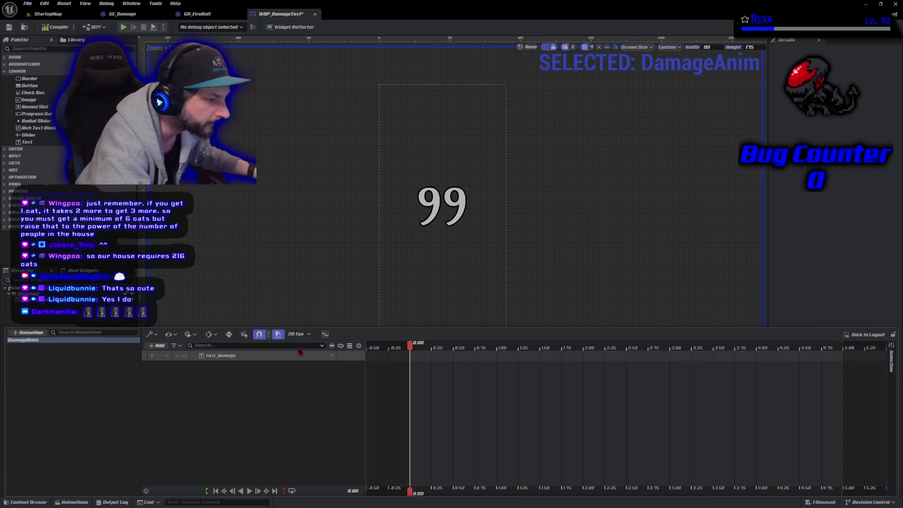
# Step: Give Text_Damage a Transform track and expand its Translation, Rotation, Scale and Shear channels
pyautogui.click(332, 356)
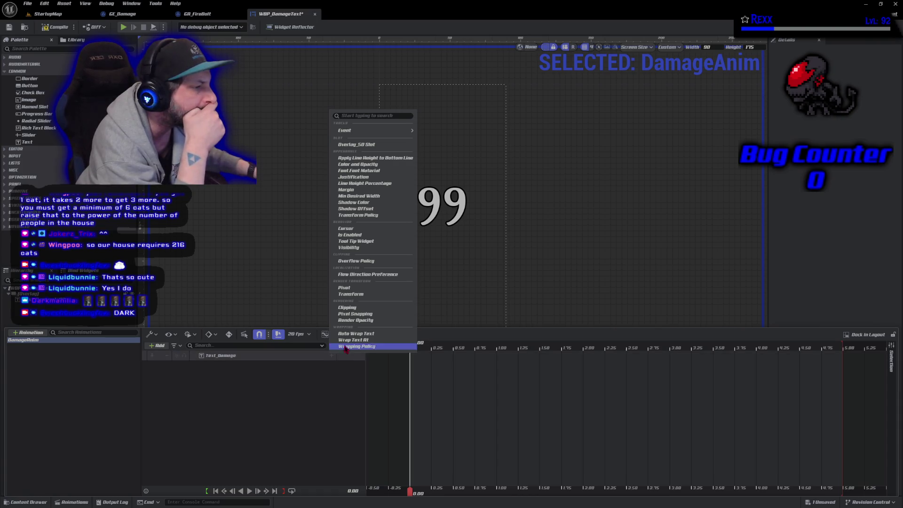
pyautogui.click(355, 295)
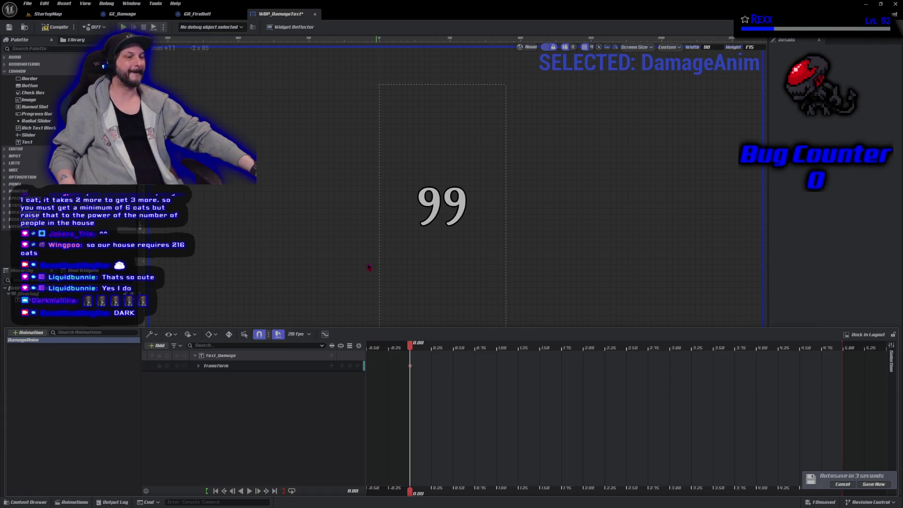
pyautogui.click(198, 366)
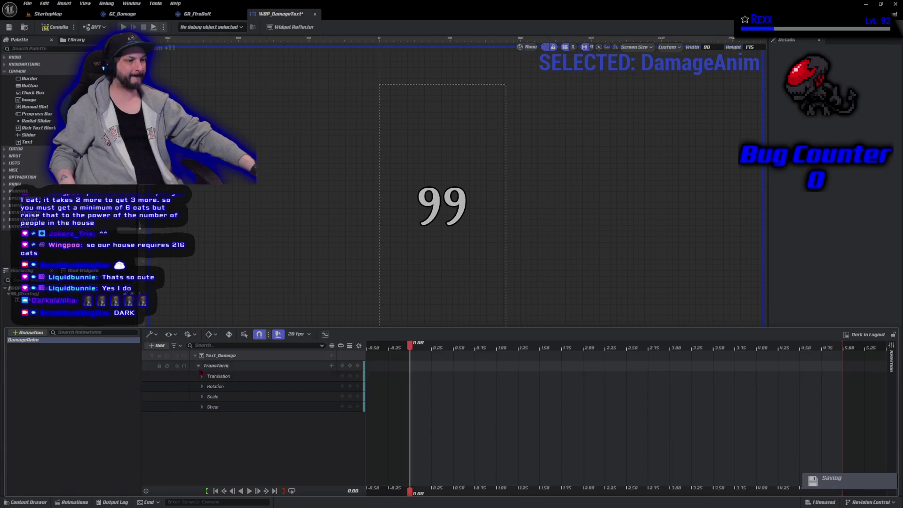
# Step: Expand Translation and set Text_Damage's Translation Y to -85
pyautogui.click(203, 377)
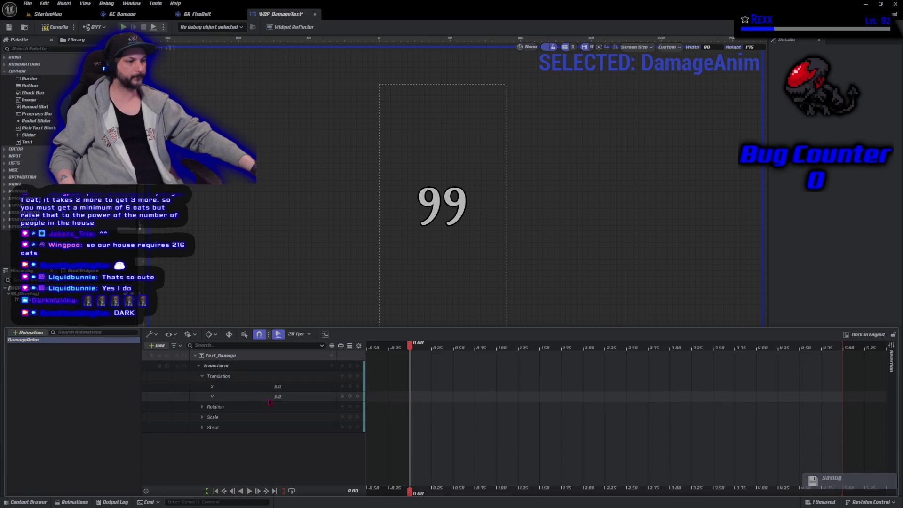
pyautogui.press('BackSpace')
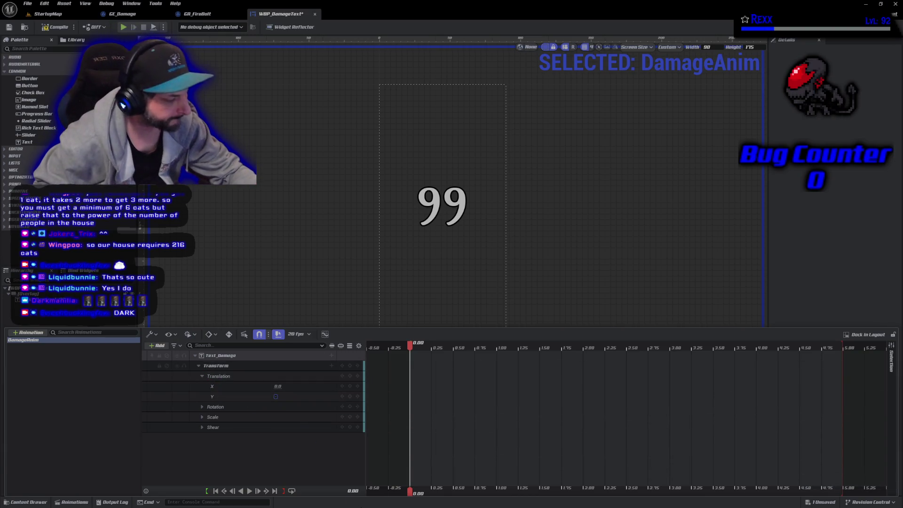
pyautogui.write('-85')
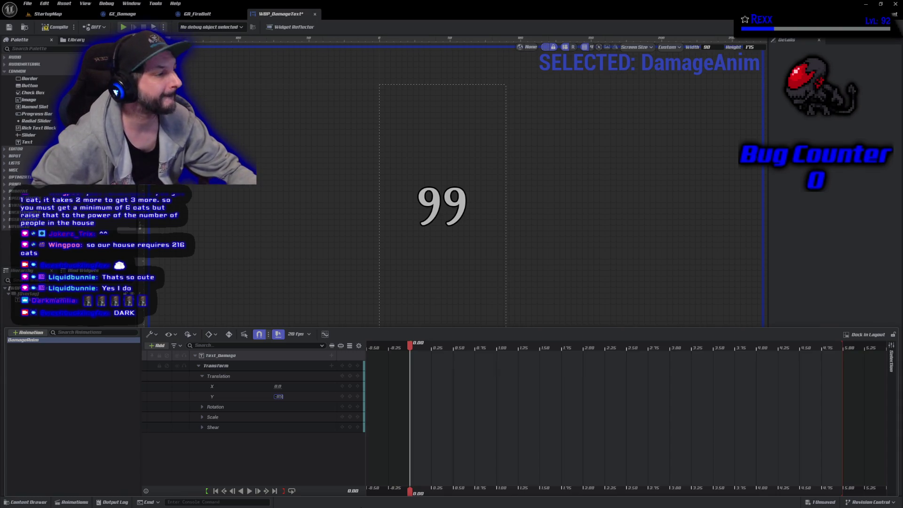
pyautogui.press('Return')
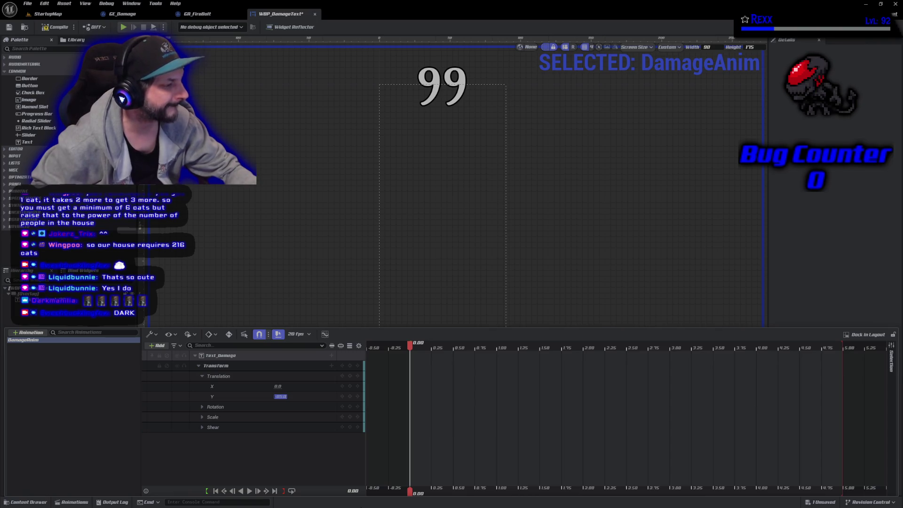
# Step: Make the preview area taller and bring back the animation timeline at a later playhead time
pyautogui.scroll(-2, 357, 229)
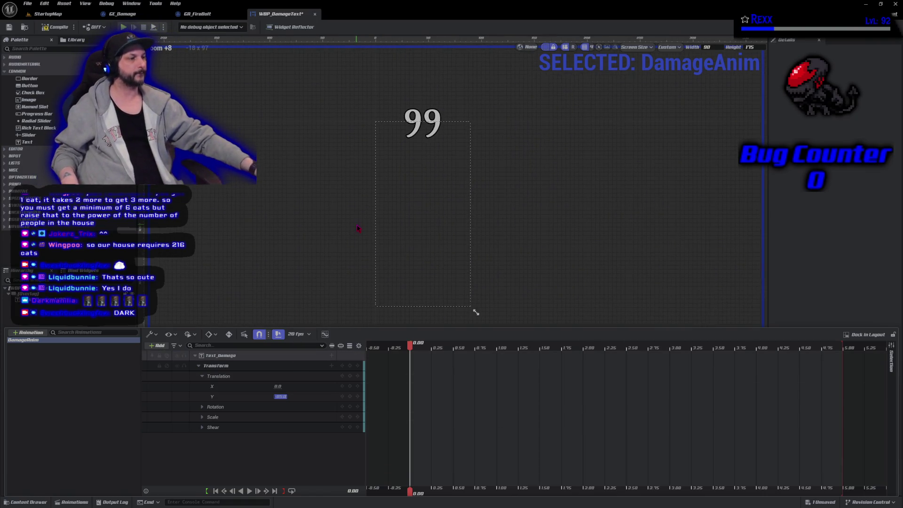
pyautogui.moveTo(475, 311); pyautogui.dragTo(471, 344)
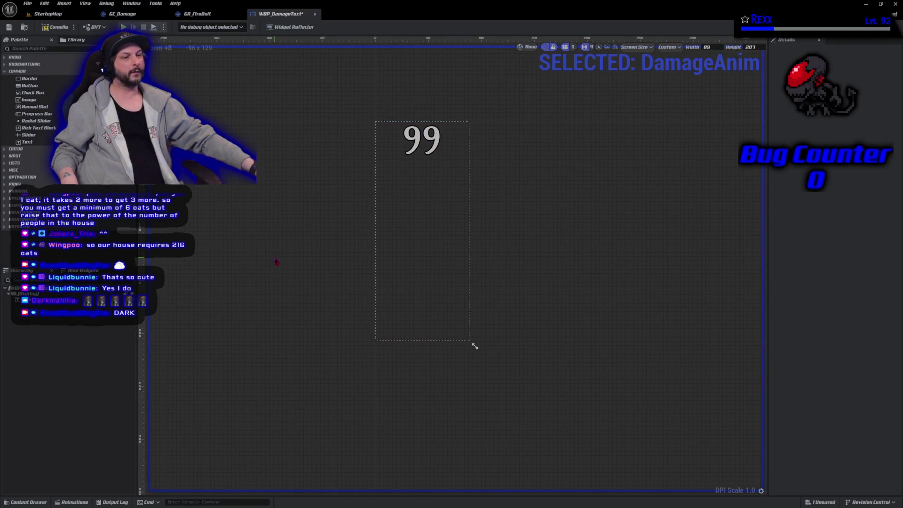
pyautogui.click(76, 501)
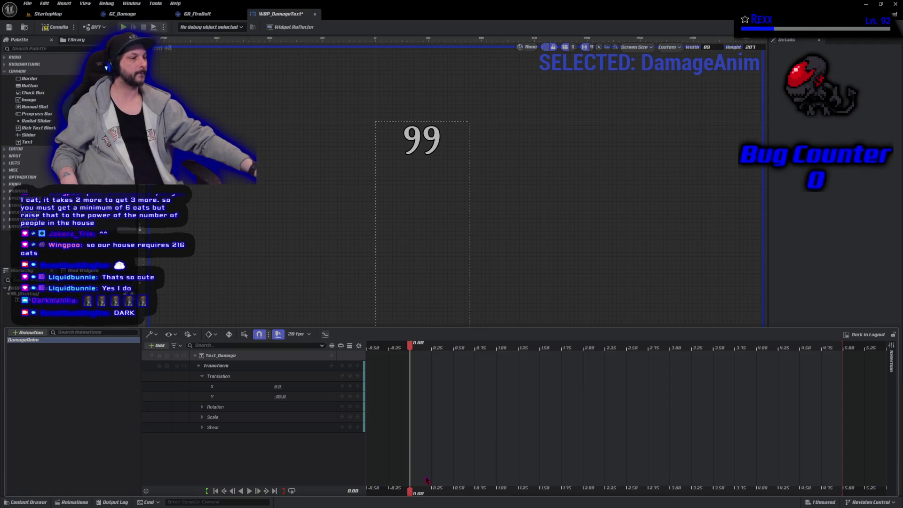
pyautogui.moveTo(411, 351); pyautogui.dragTo(427, 350)
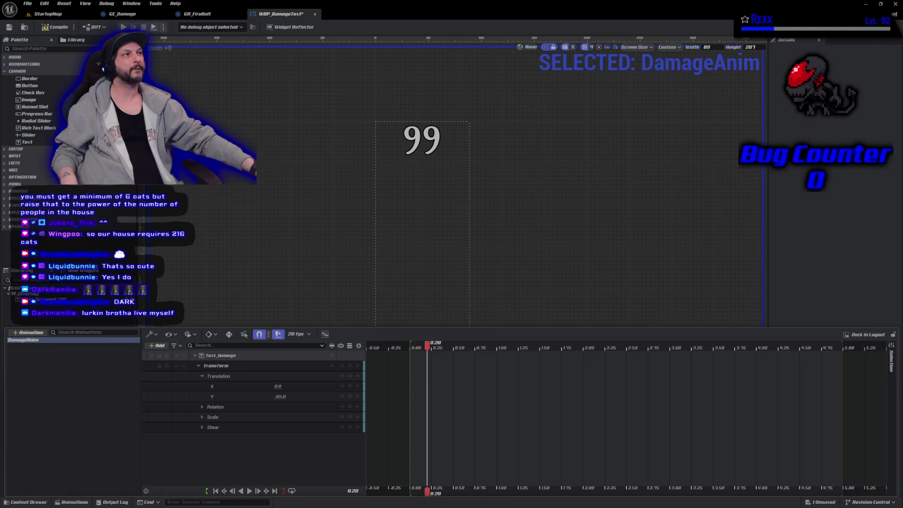
# Step: Key Translation X at 180 at the current playhead time
pyautogui.click(277, 386)
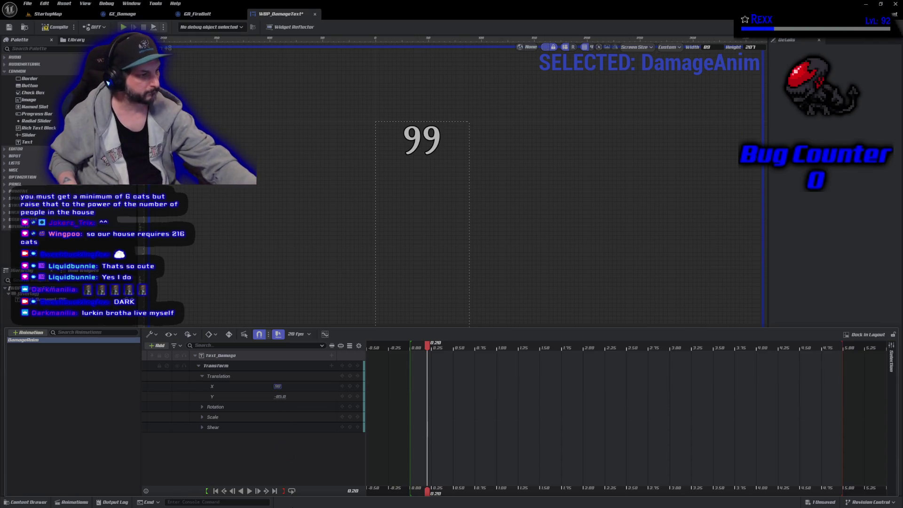
pyautogui.write('180')
pyautogui.press('Return')
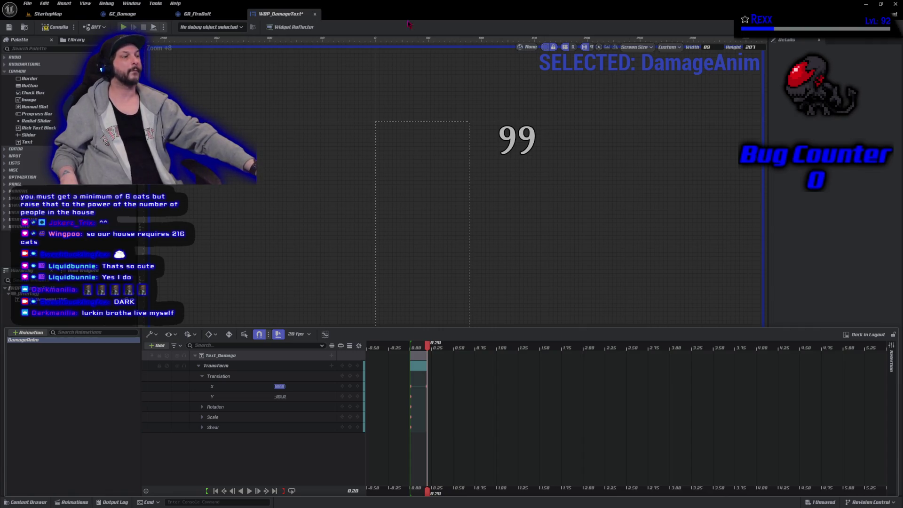
# Step: At 0.40, key Translation X at 110 and Translation Y at -85
pyautogui.moveTo(429, 347); pyautogui.dragTo(445, 349)
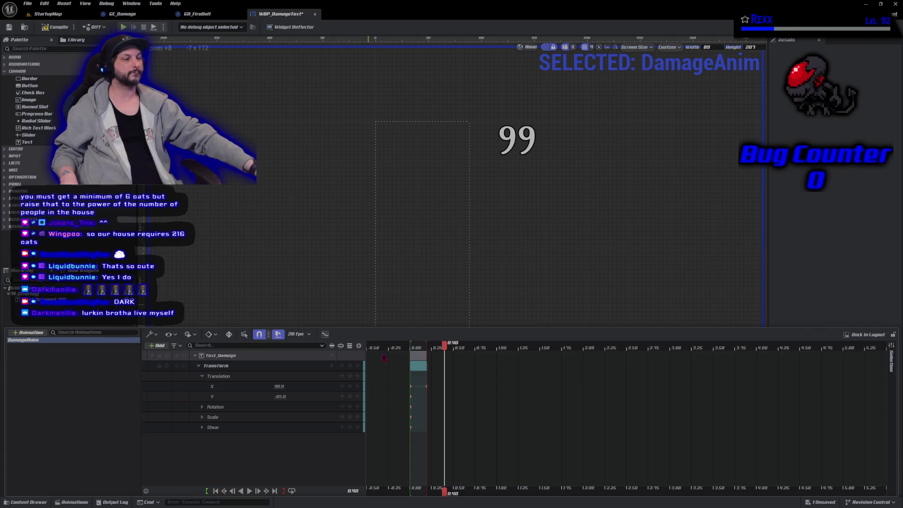
pyautogui.click(279, 386)
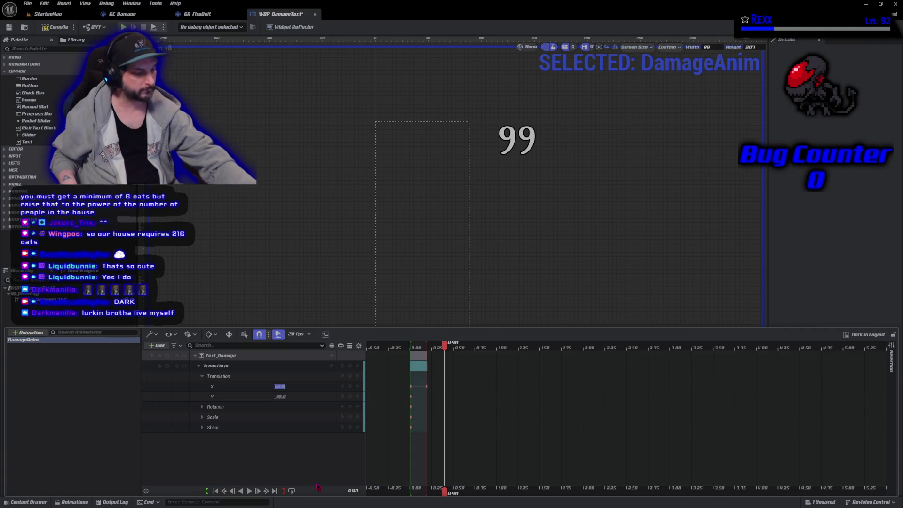
pyautogui.write('110')
pyautogui.press('Return')
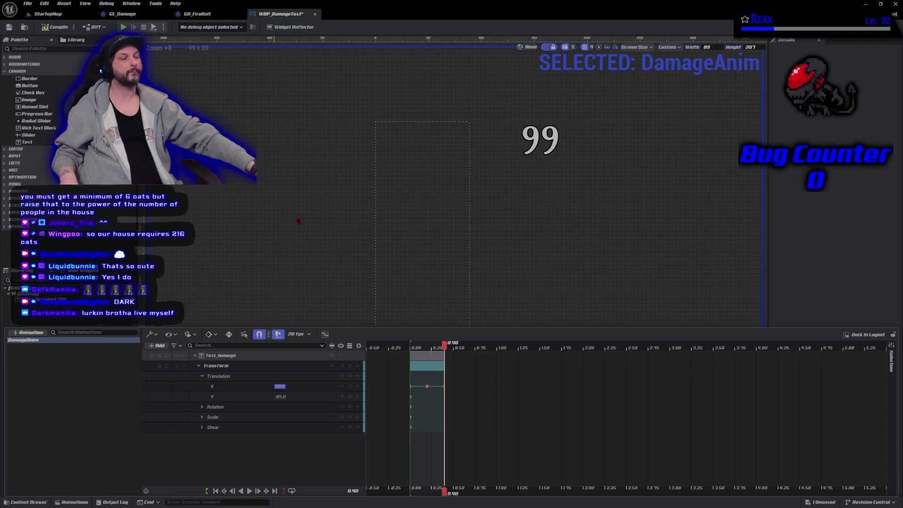
pyautogui.press('Tab')
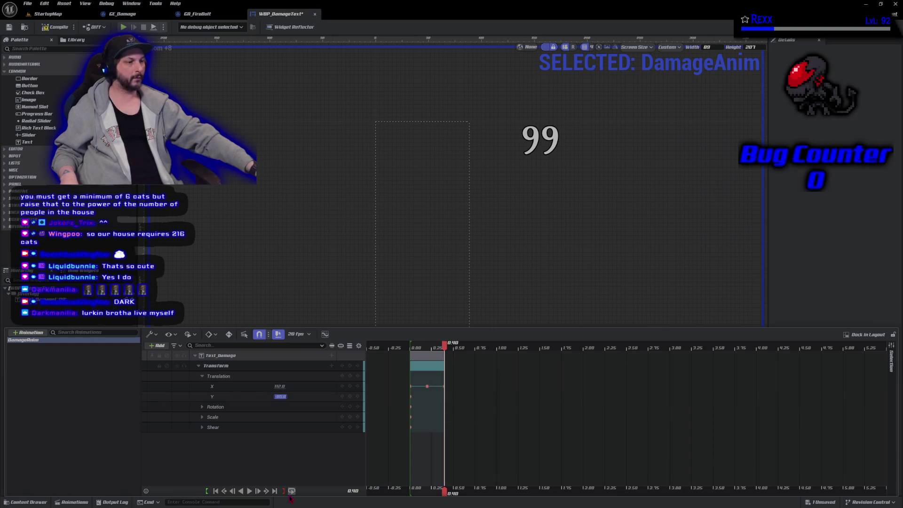
pyautogui.write('-85')
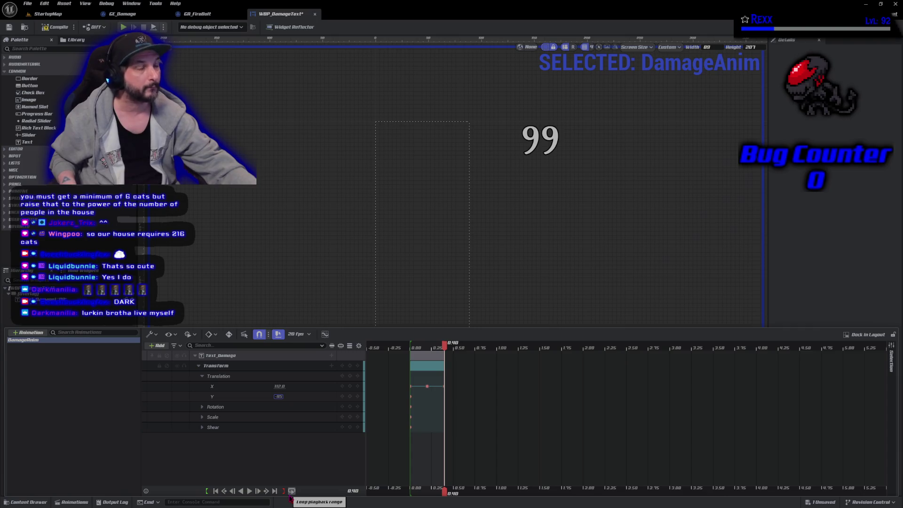
pyautogui.press('Return')
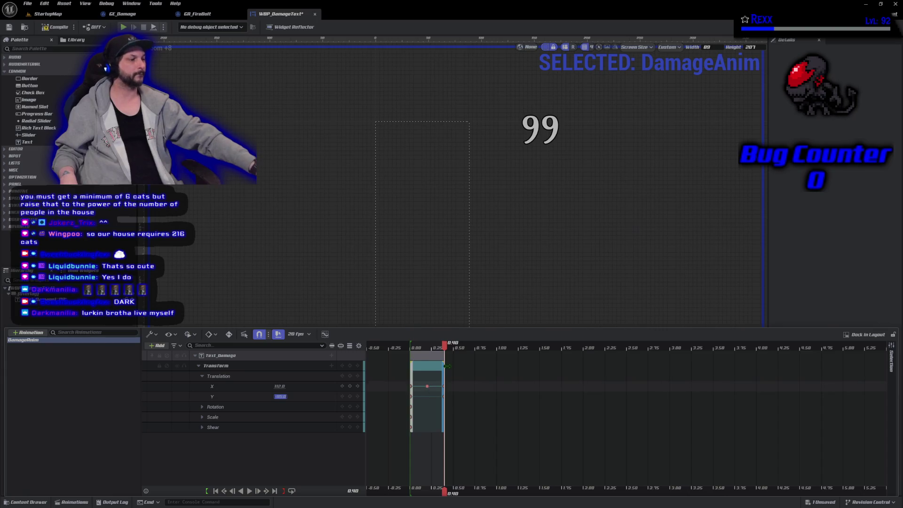
# Step: At 0.70, key Translation Y at -220 to lift the 99 higher
pyautogui.moveTo(449, 346); pyautogui.dragTo(472, 349)
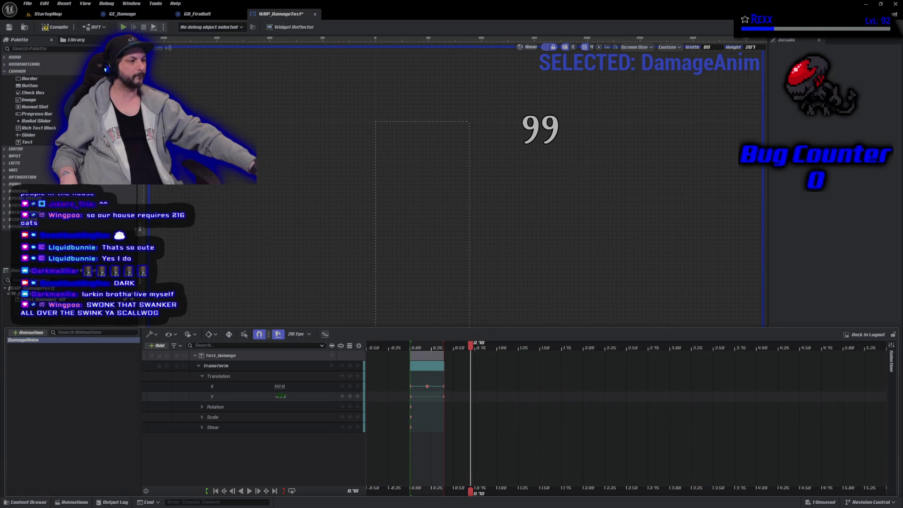
pyautogui.click(280, 396)
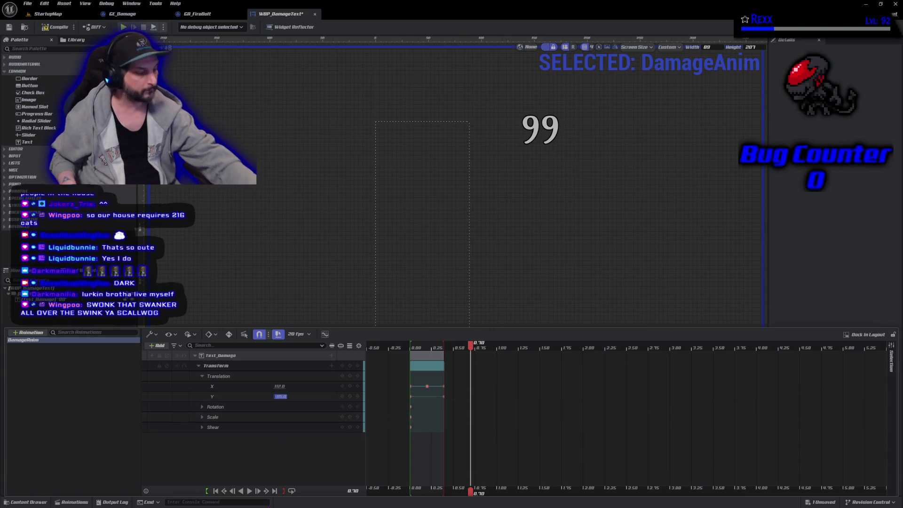
pyautogui.write('-220')
pyautogui.press('Return')
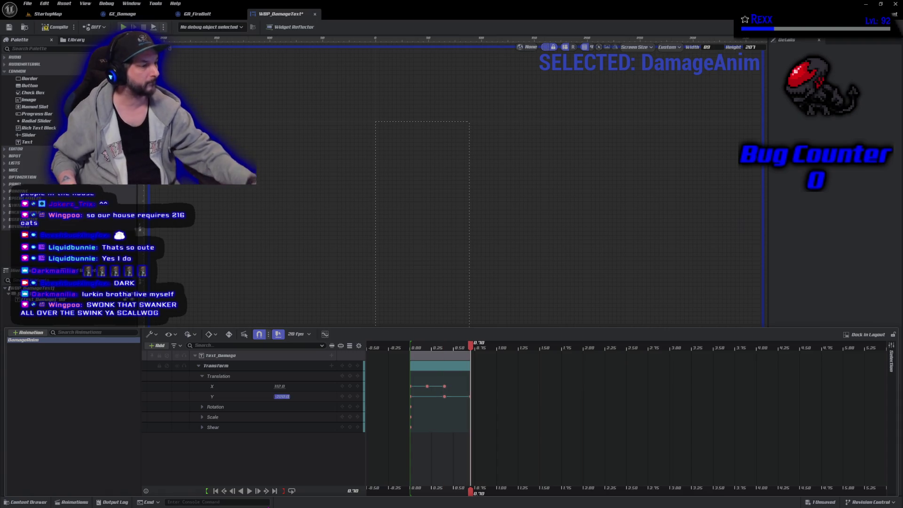
pyautogui.scroll(-6, 391, 194)
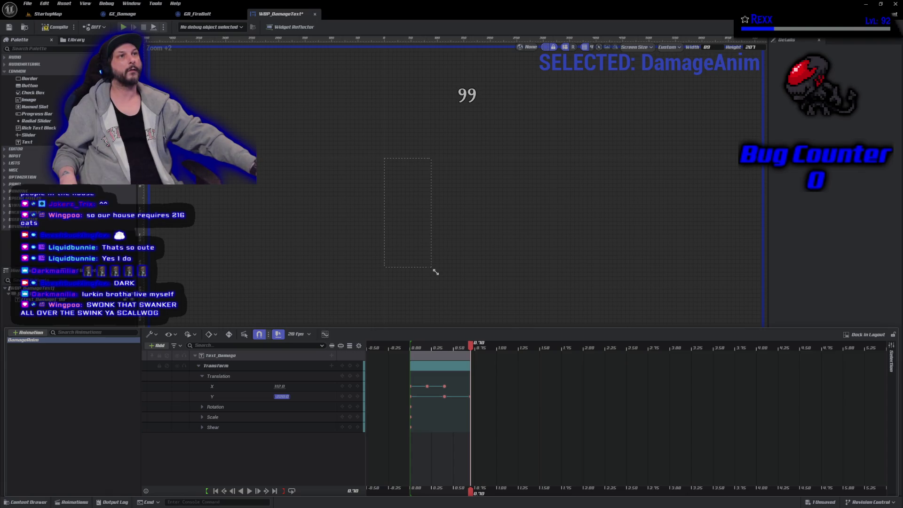
# Step: Set the 0.70 Translation X key to 88, then adjust it to 90
pyautogui.click(279, 386)
pyautogui.write('88')
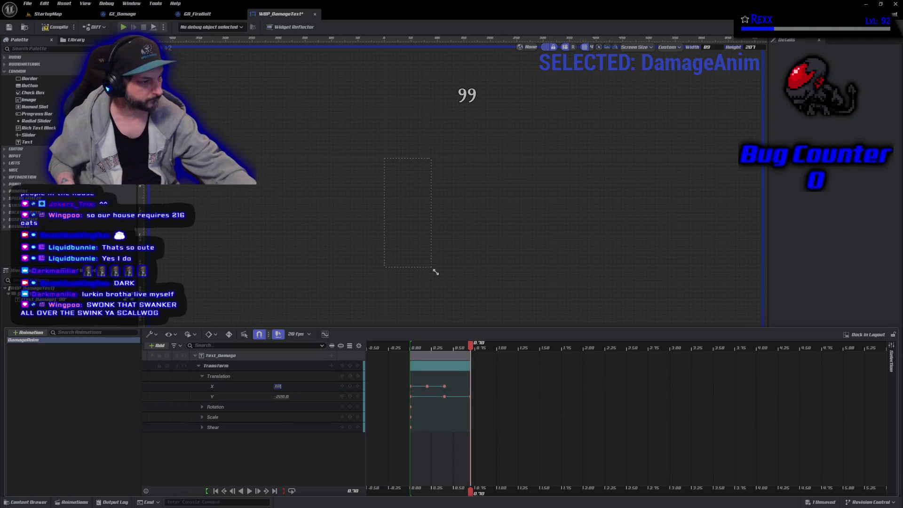
pyautogui.press('Return')
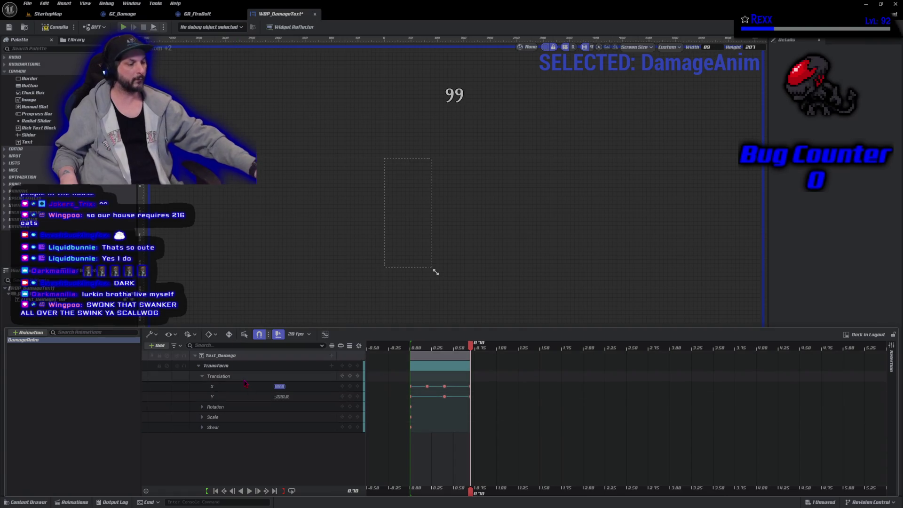
pyautogui.write('90')
pyautogui.press('Return')
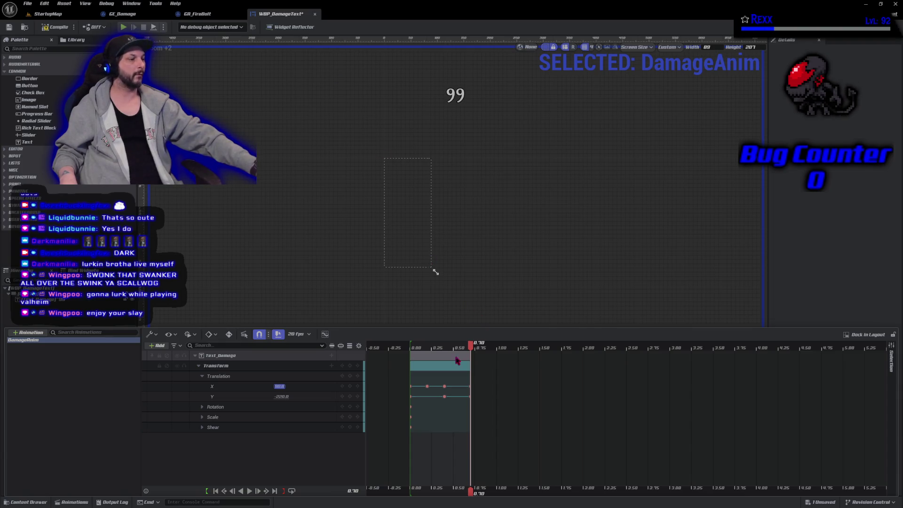
# Step: At 1.00, key Translation X at -100 and Y at -300, then play DamageAnim
pyautogui.moveTo(478, 351); pyautogui.dragTo(496, 353)
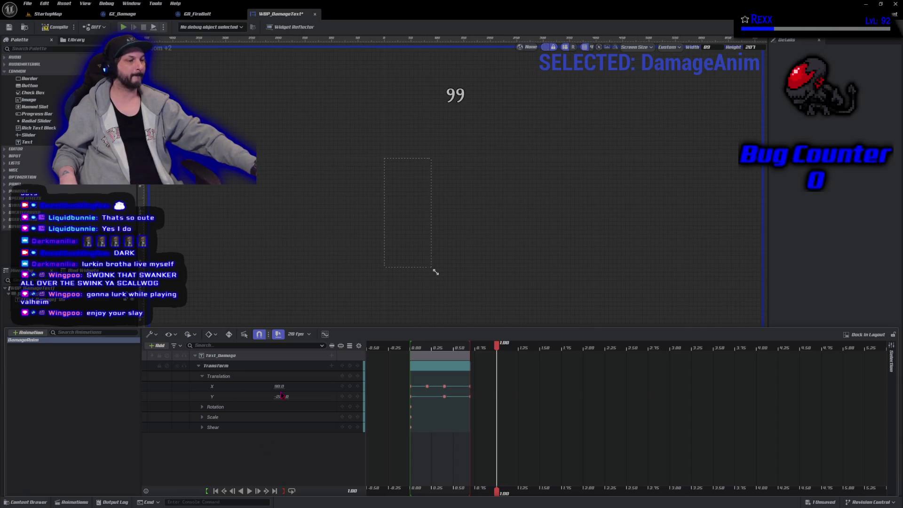
pyautogui.press('BackSpace')
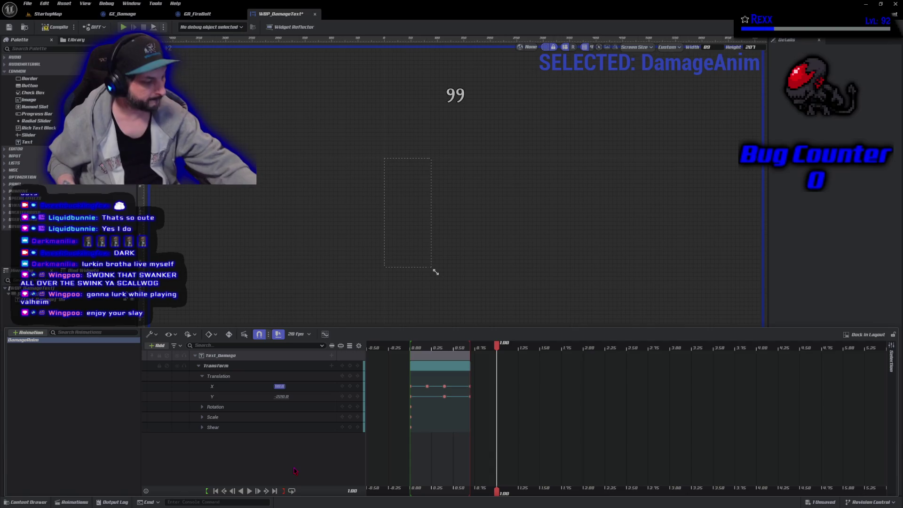
pyautogui.write('-100')
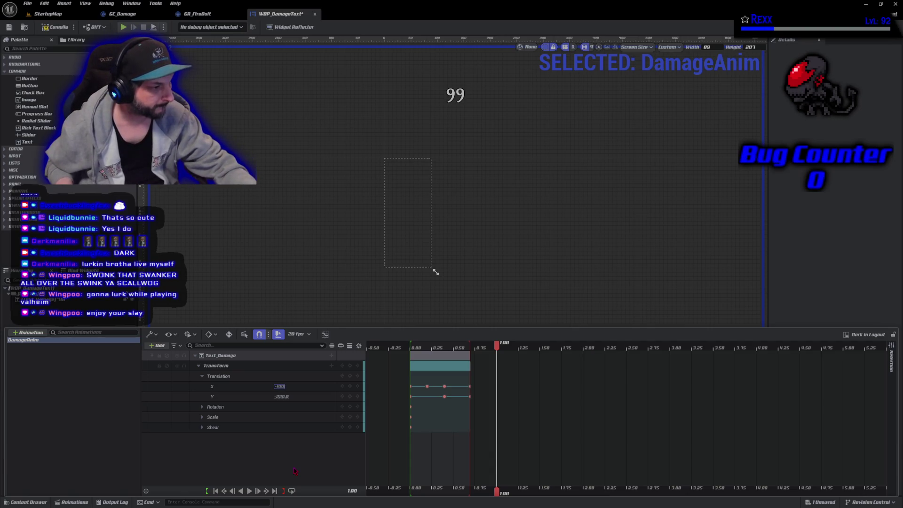
pyautogui.press('Return')
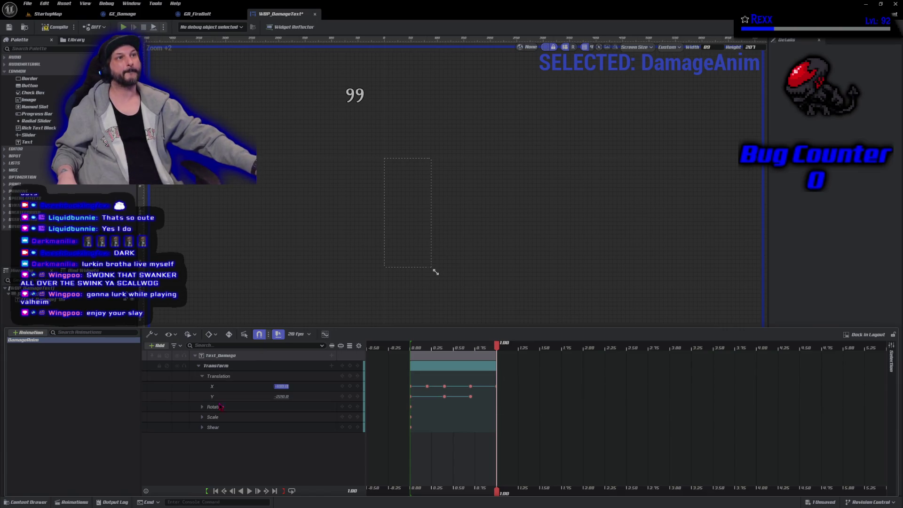
pyautogui.press('Tab')
pyautogui.press('BackSpace')
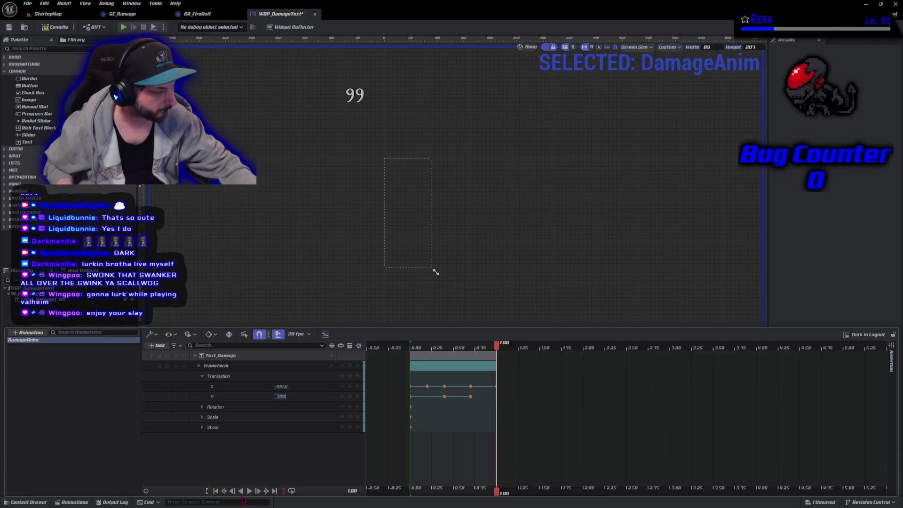
pyautogui.write('-300')
pyautogui.press('Return')
pyautogui.click(249, 490)
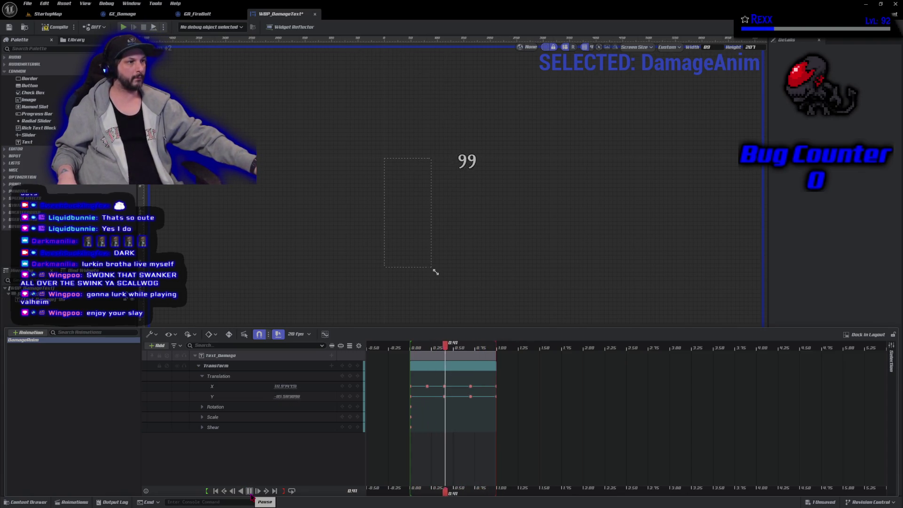
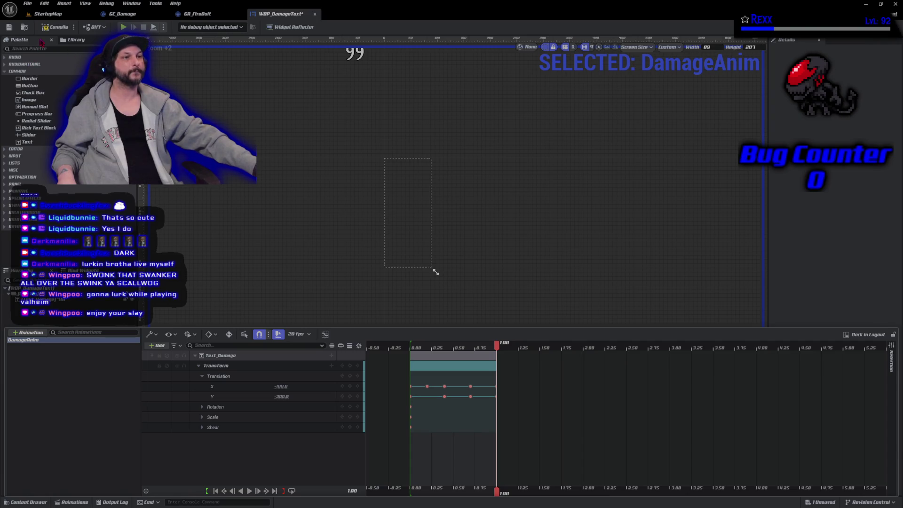
# Step: Hide the Animations drawer and save WBP_DamageText
pyautogui.click(52, 19)
pyautogui.click(28, 3)
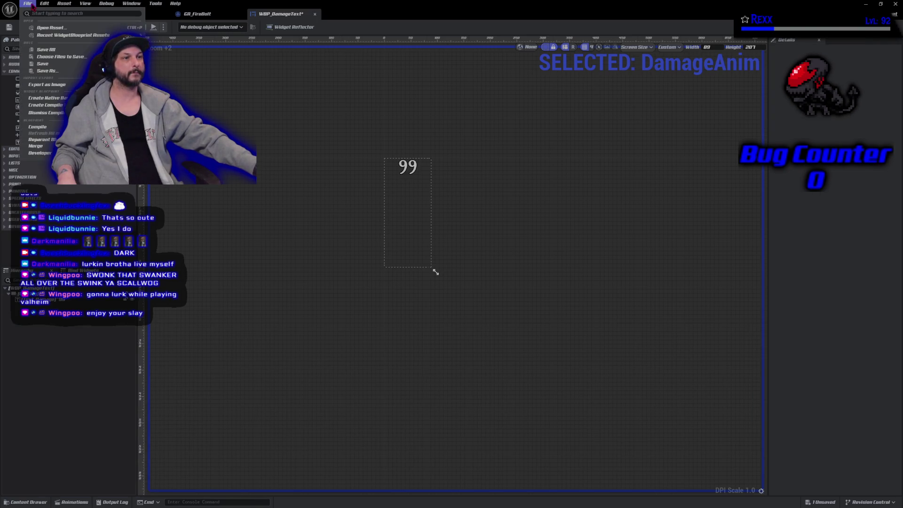
pyautogui.click(42, 50)
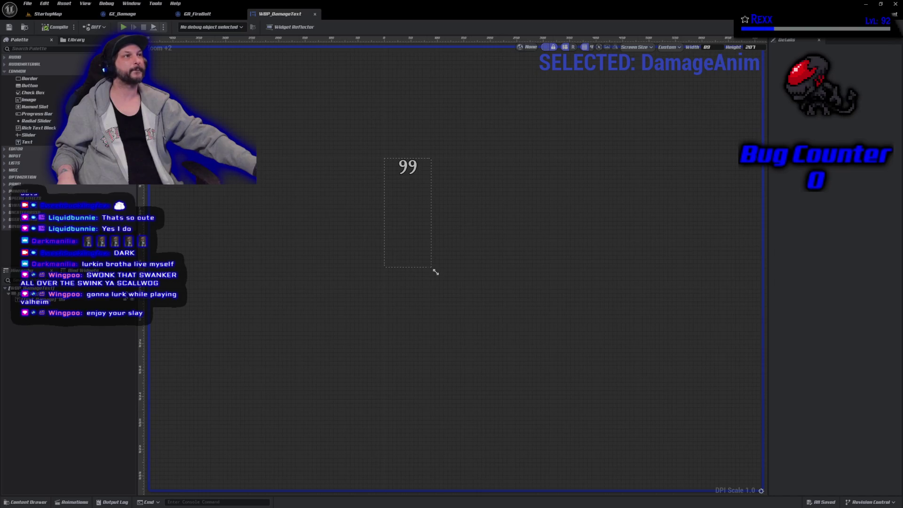
# Step: Reopen the Animations drawer, lock the Sequencer to DamageAnim and scrub its timeline
pyautogui.click(70, 501)
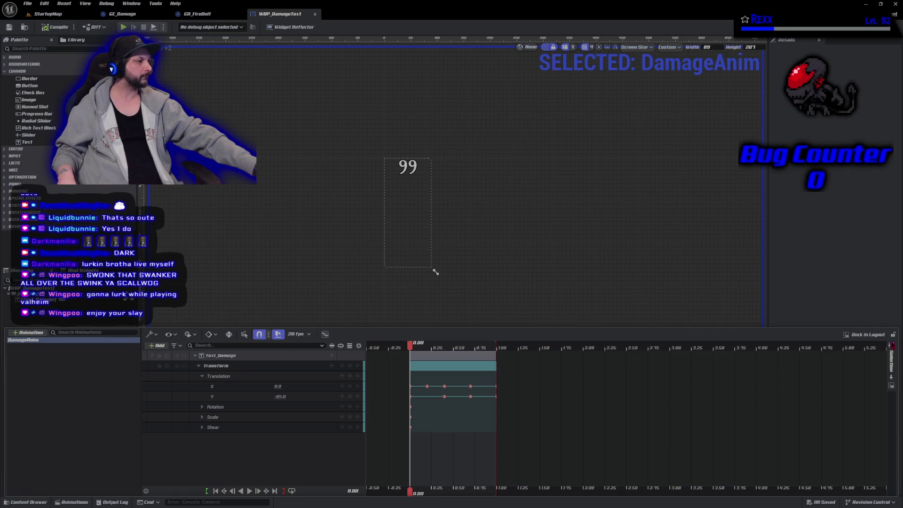
pyautogui.click(893, 334)
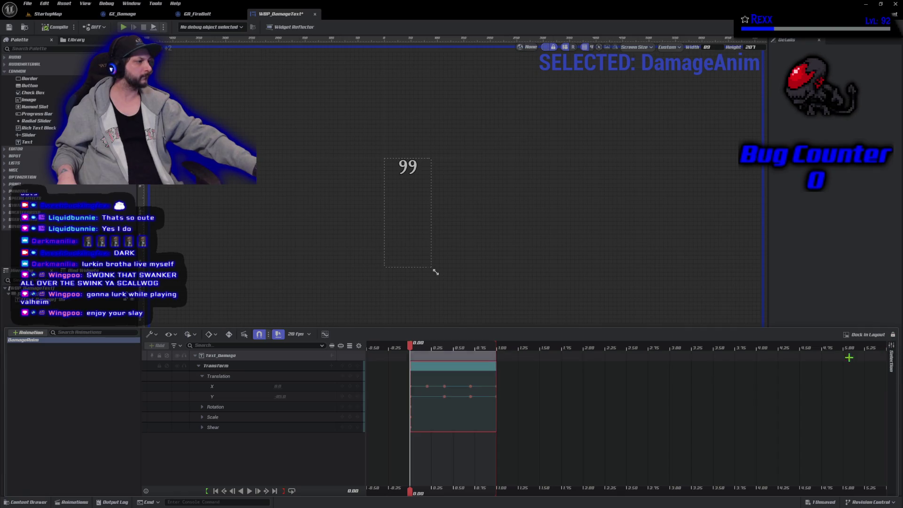
pyautogui.moveTo(409, 342)
pyautogui.mouseDown()
pyautogui.moveTo(493, 362)
pyautogui.moveTo(410, 359)
pyautogui.mouseUp()
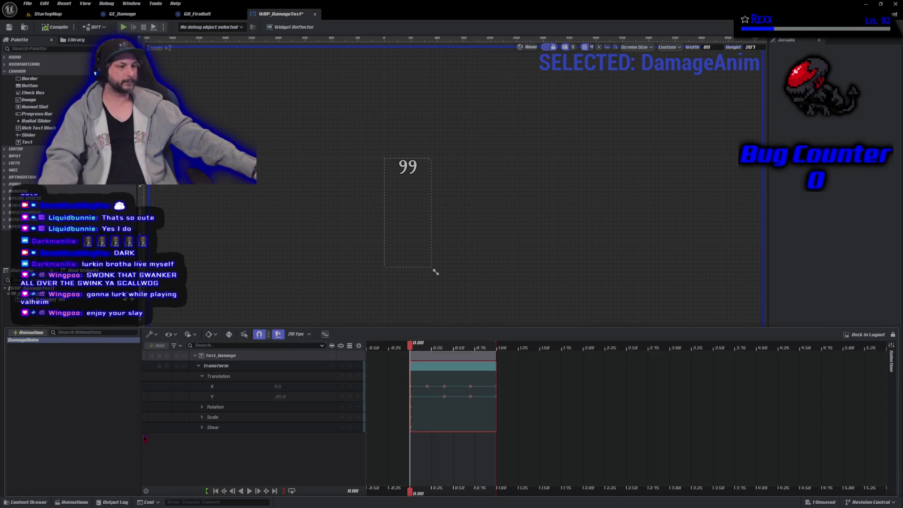
pyautogui.click(202, 418)
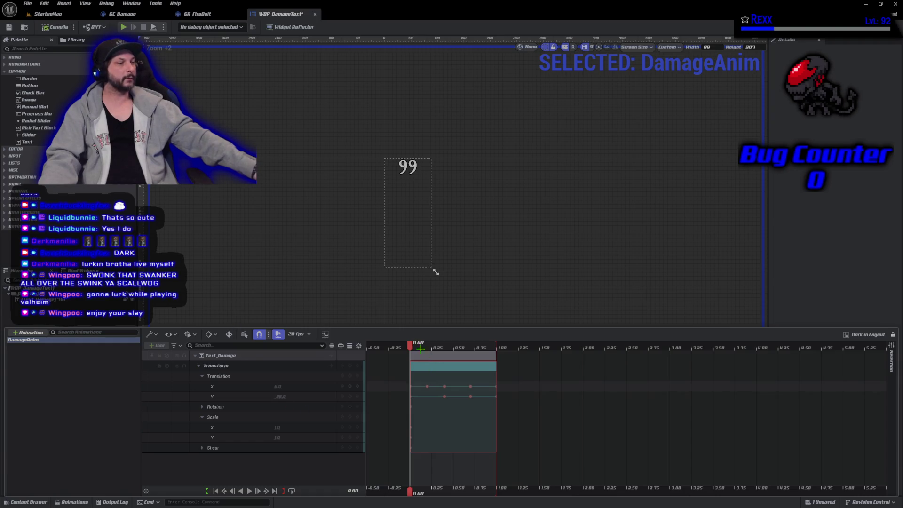
# Step: Scrub just past the start and select Text_Damage's Scale X track
pyautogui.moveTo(411, 346); pyautogui.dragTo(420, 346)
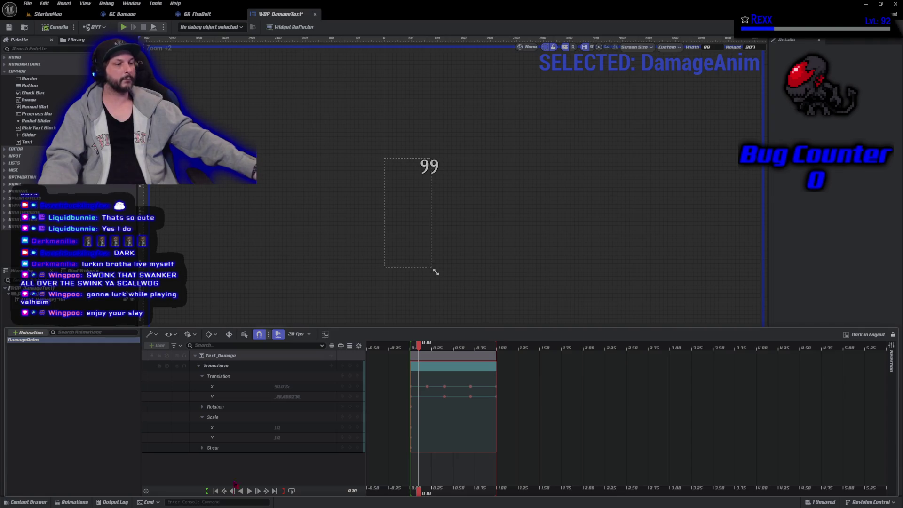
pyautogui.click(280, 429)
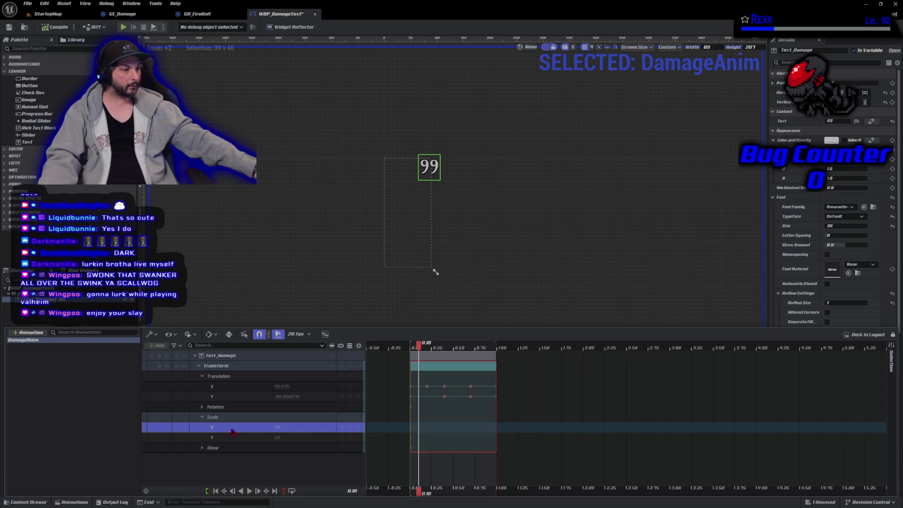
pyautogui.click(280, 436)
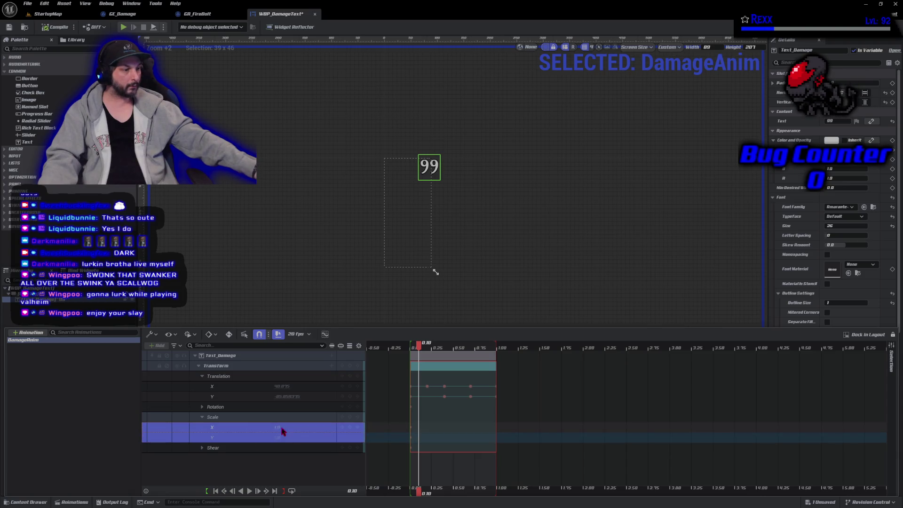
pyautogui.click(278, 428)
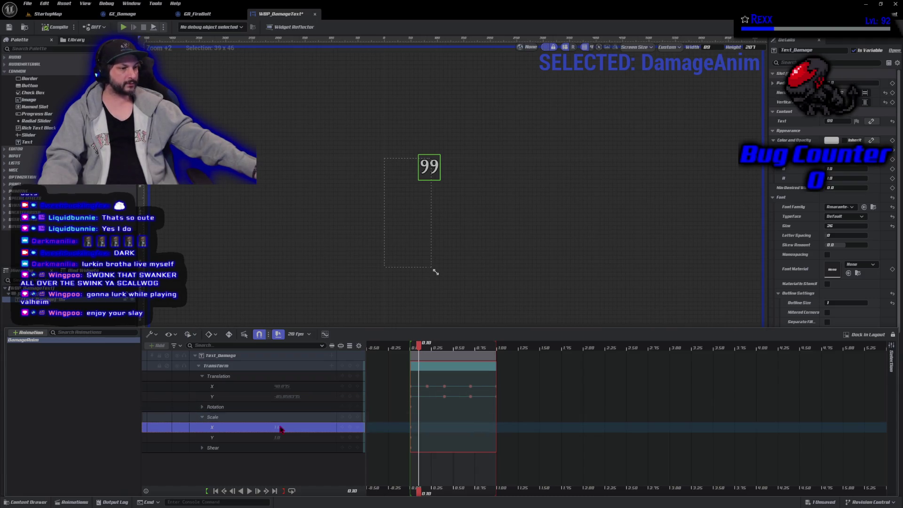
pyautogui.rightClick(279, 429)
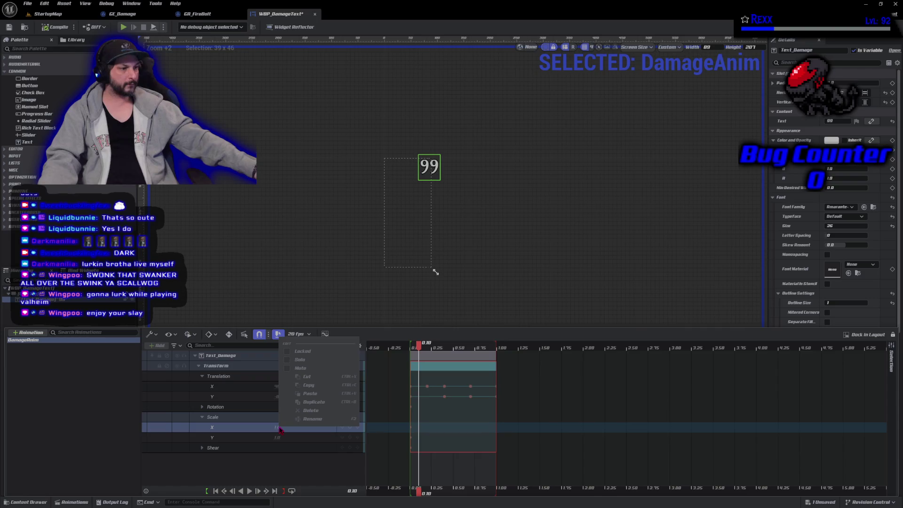
pyautogui.click(274, 470)
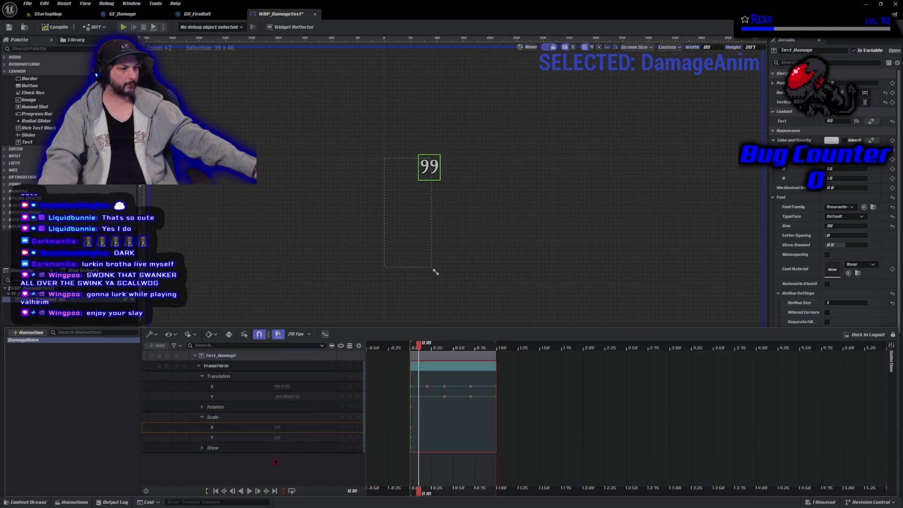
pyautogui.click(279, 429)
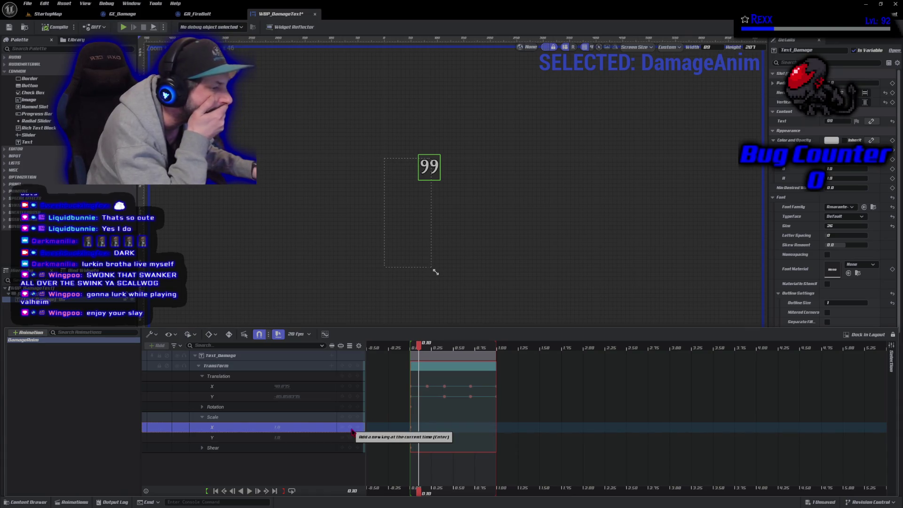
# Step: Key Text_Damage's Scale X and Scale Y at 2.25 near 0.10
pyautogui.click(508, 396)
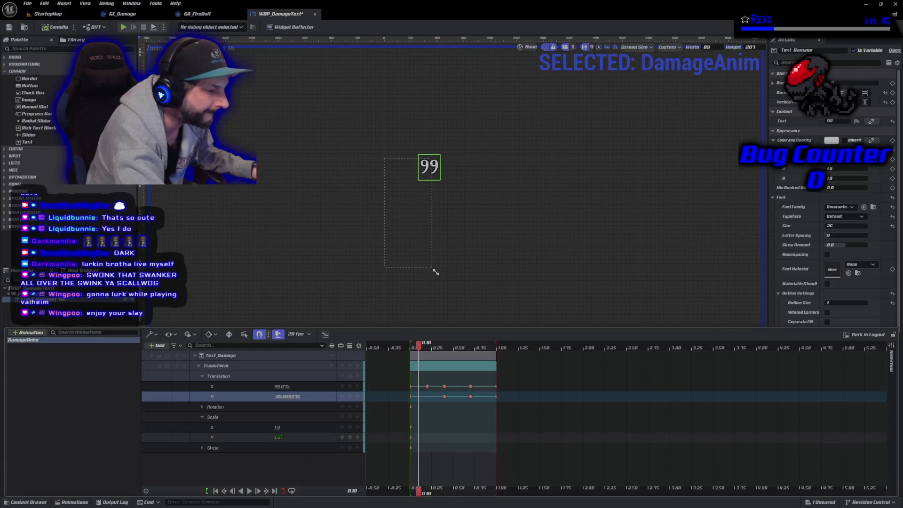
pyautogui.click(276, 436)
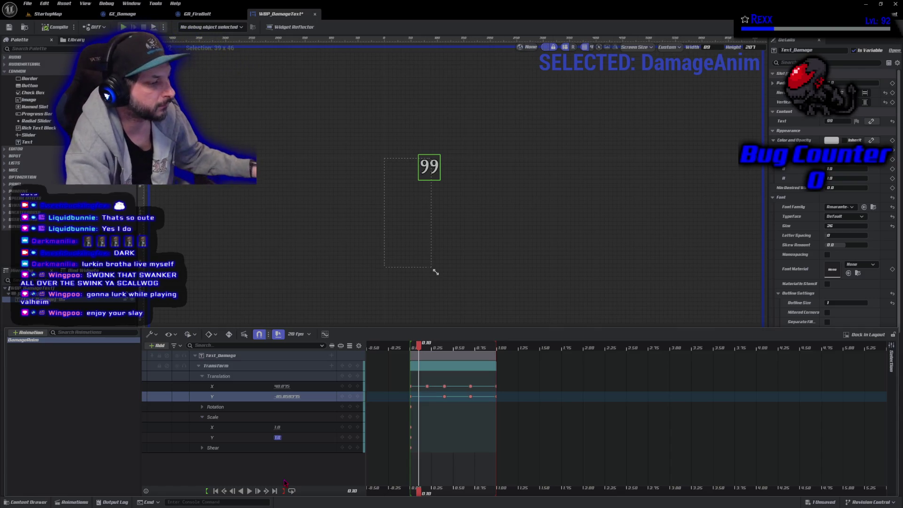
pyautogui.click(277, 427)
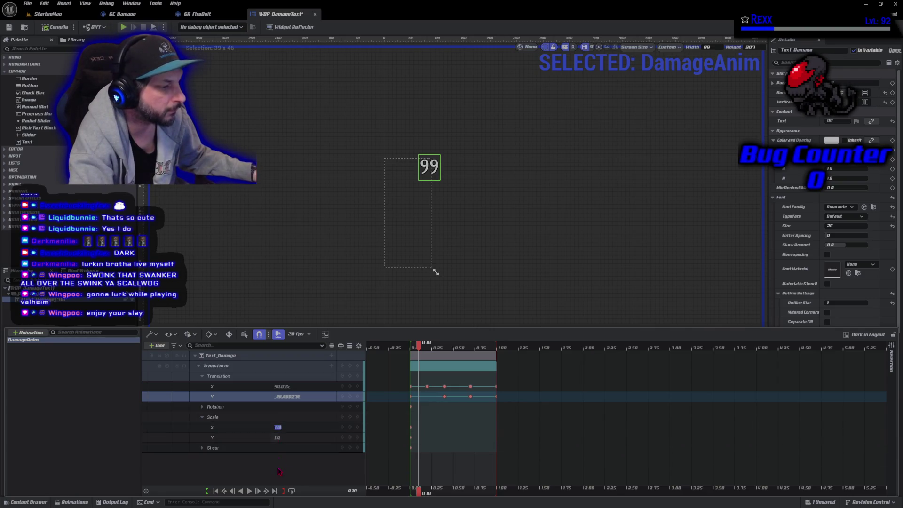
pyautogui.write('2.25')
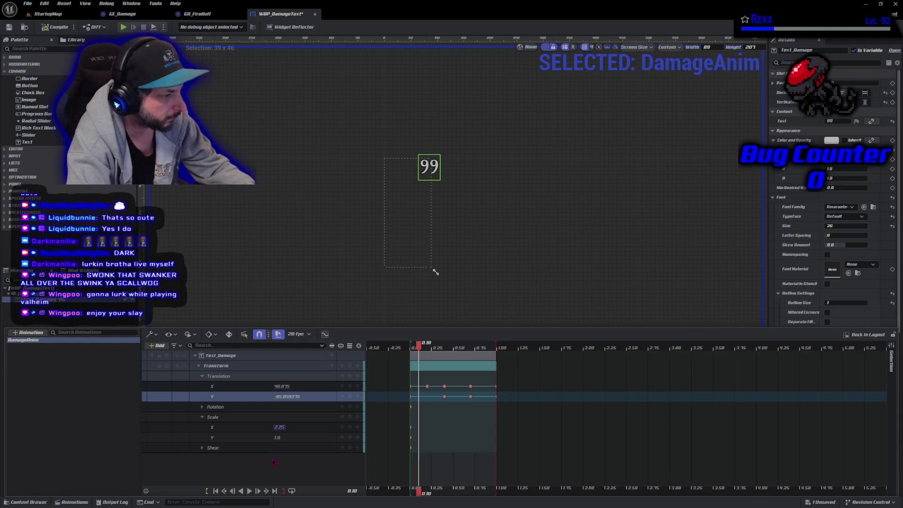
pyautogui.press('Return')
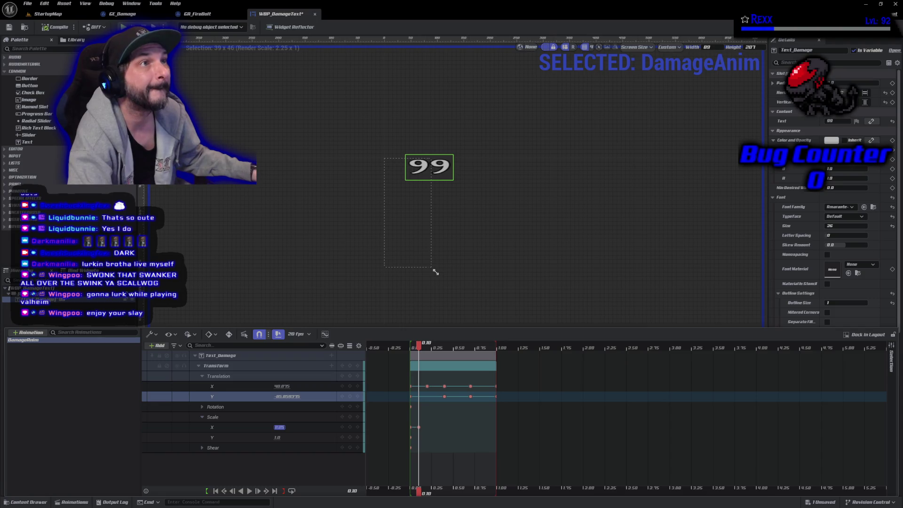
pyautogui.press('Tab')
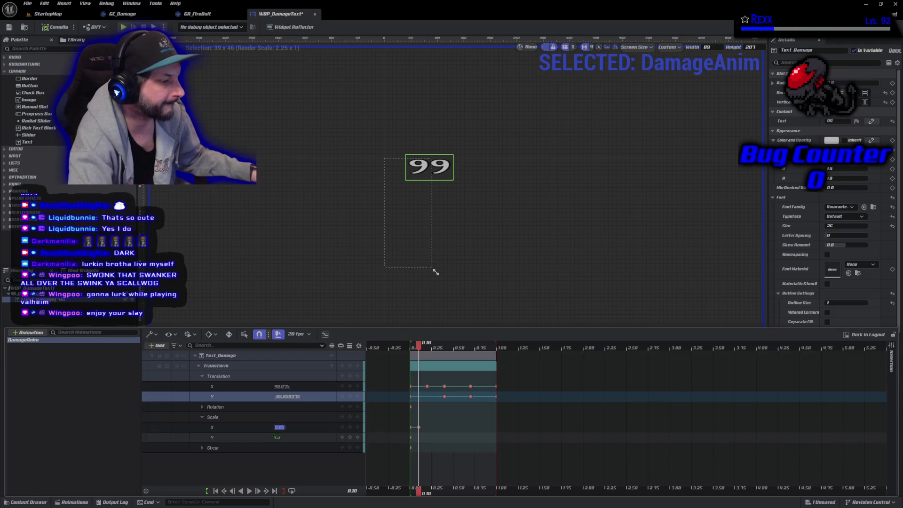
pyautogui.write('2.25')
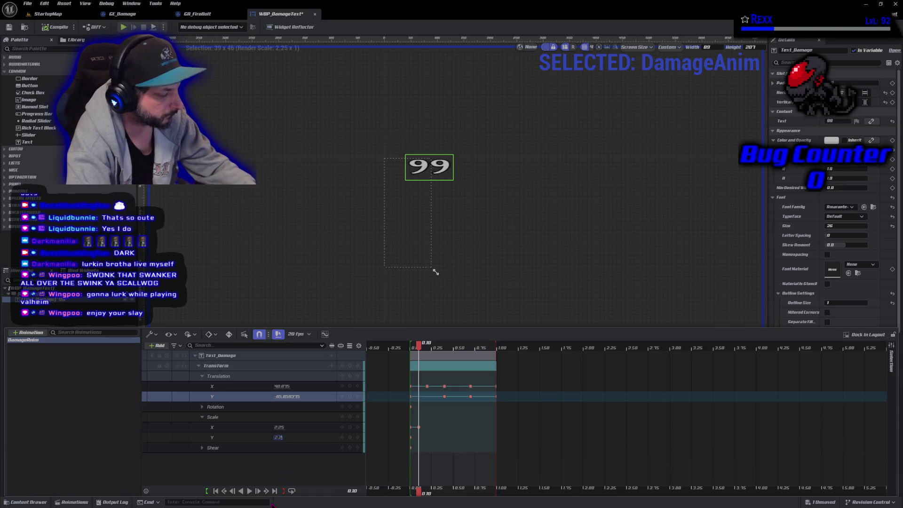
pyautogui.press('Return')
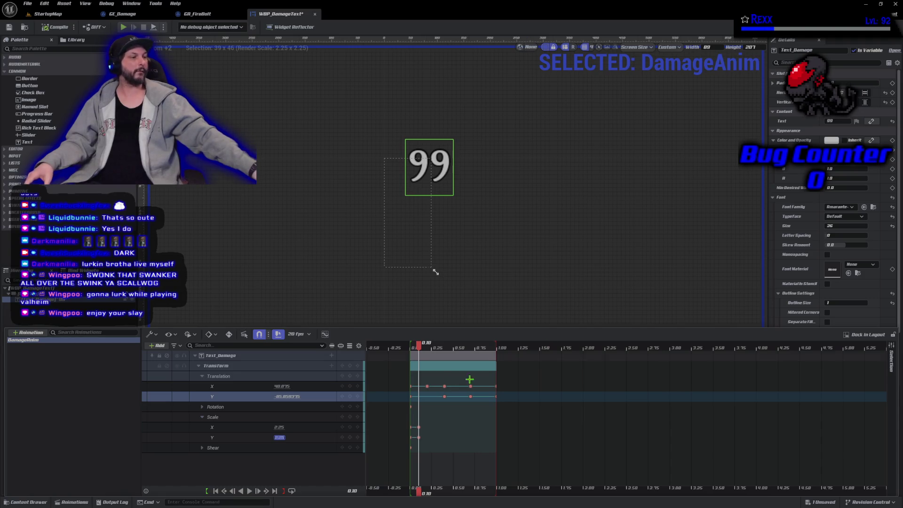
# Step: At 0.20, key Scale X and Scale Y back to 1.0
pyautogui.moveTo(420, 349); pyautogui.dragTo(427, 347)
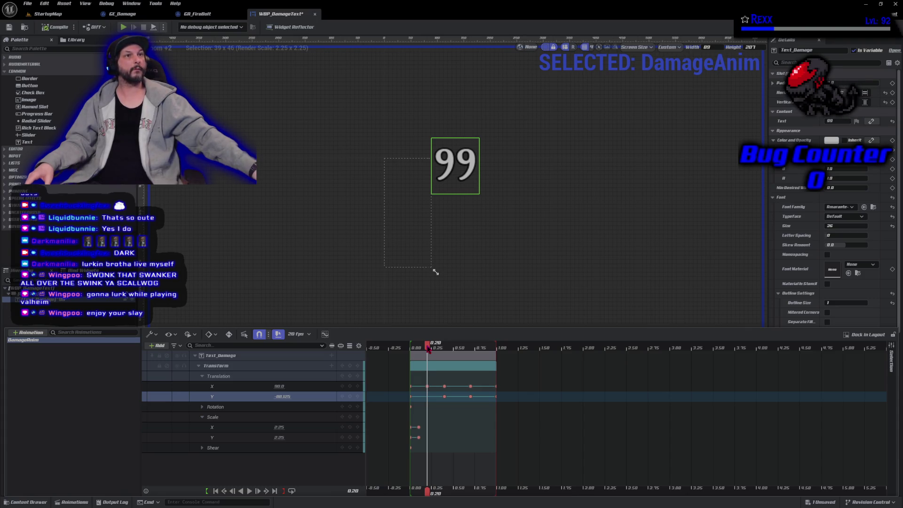
pyautogui.click(280, 426)
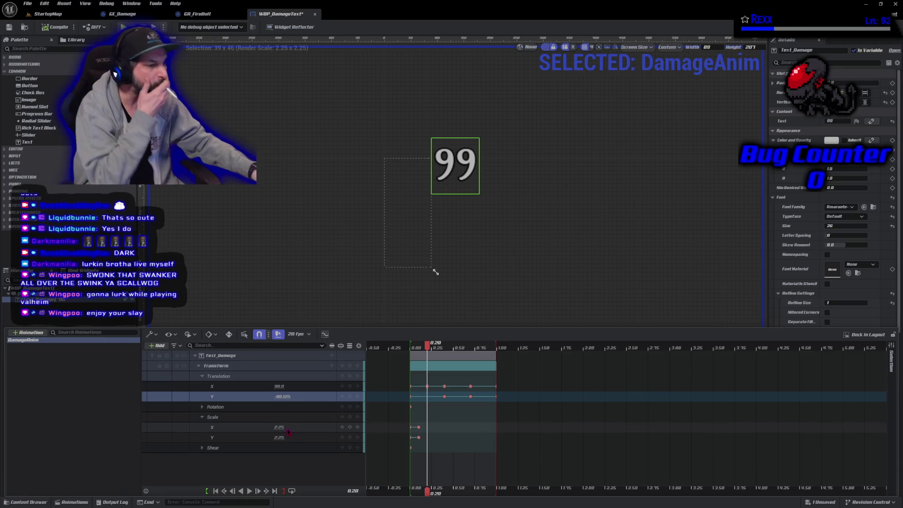
pyautogui.write('1')
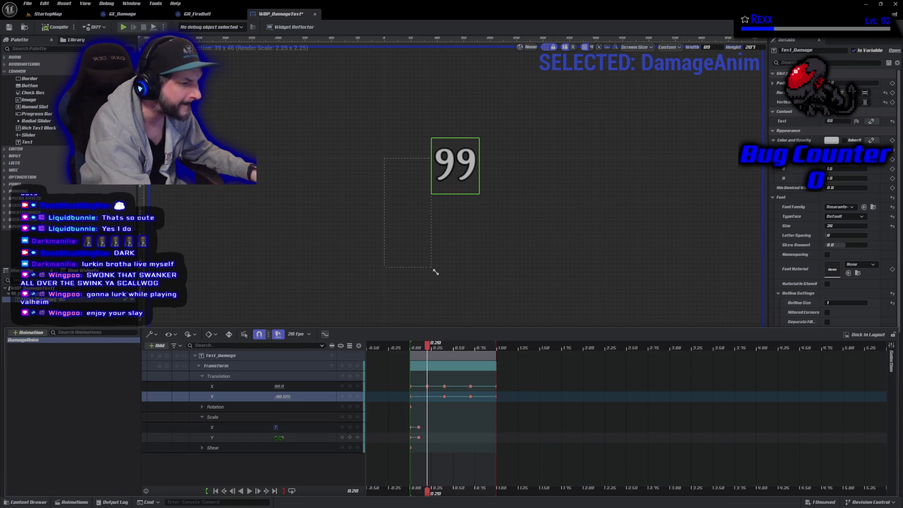
pyautogui.click(282, 477)
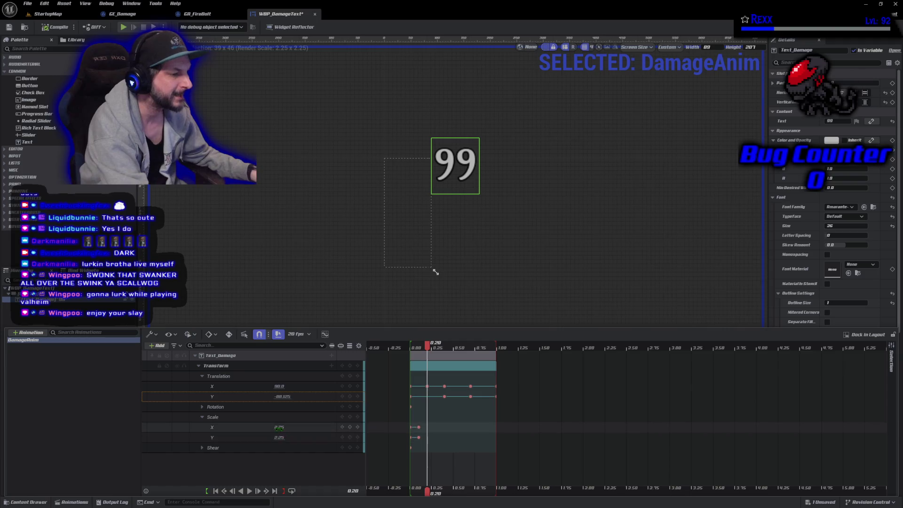
pyautogui.click(278, 426)
pyautogui.write('1')
pyautogui.hotkey('shift', 'Tab')
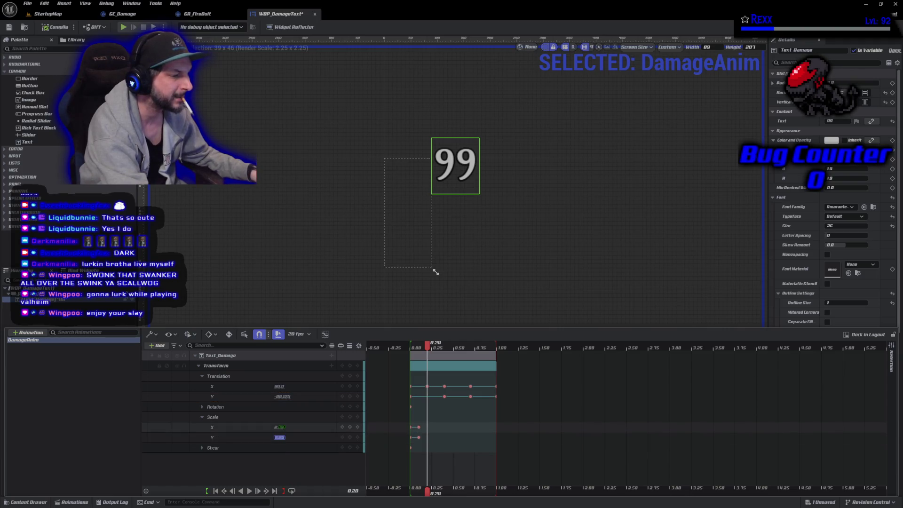
pyautogui.write('1')
pyautogui.press('Return')
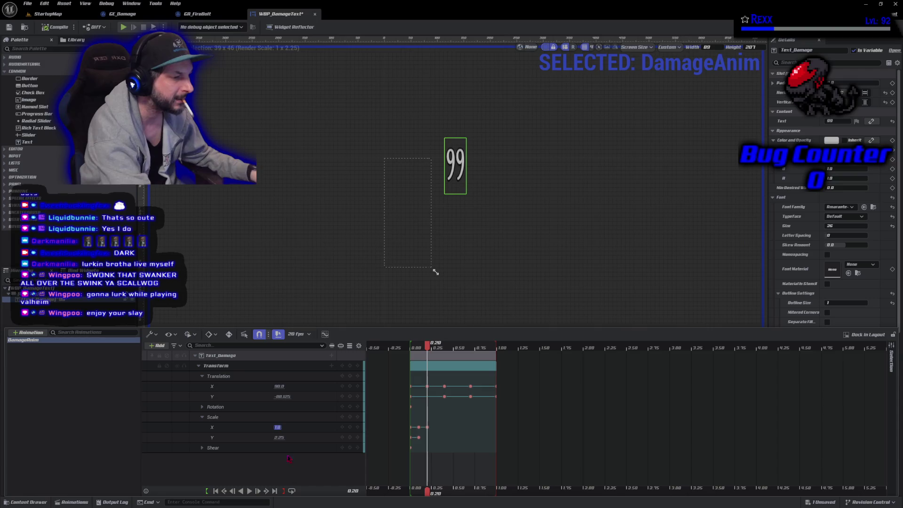
pyautogui.write('1')
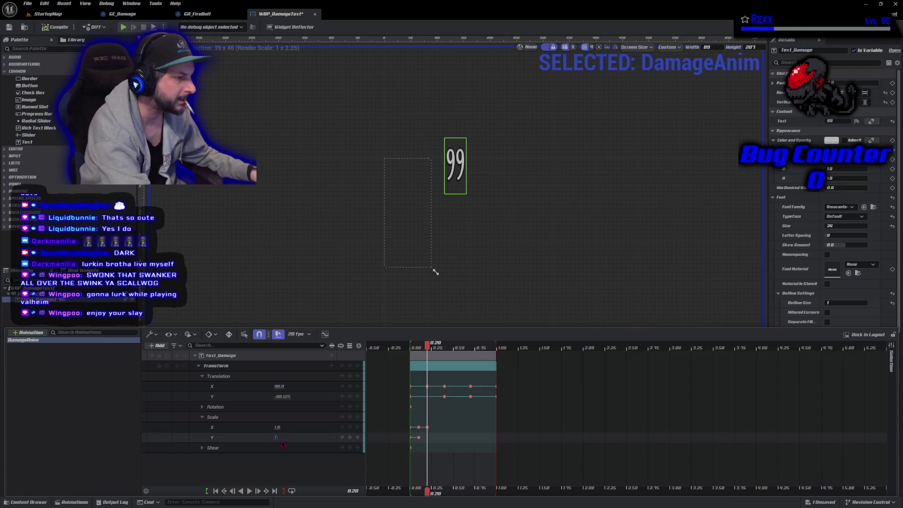
pyautogui.press('Return')
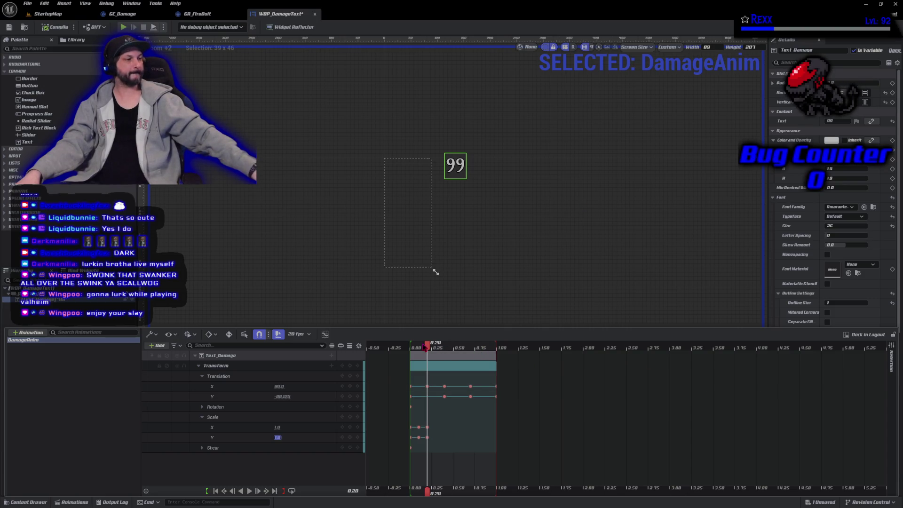
# Step: At the 1.00 mark, key Scale X and Y to 0.4 and compile the widget
pyautogui.moveTo(429, 347); pyautogui.dragTo(498, 368)
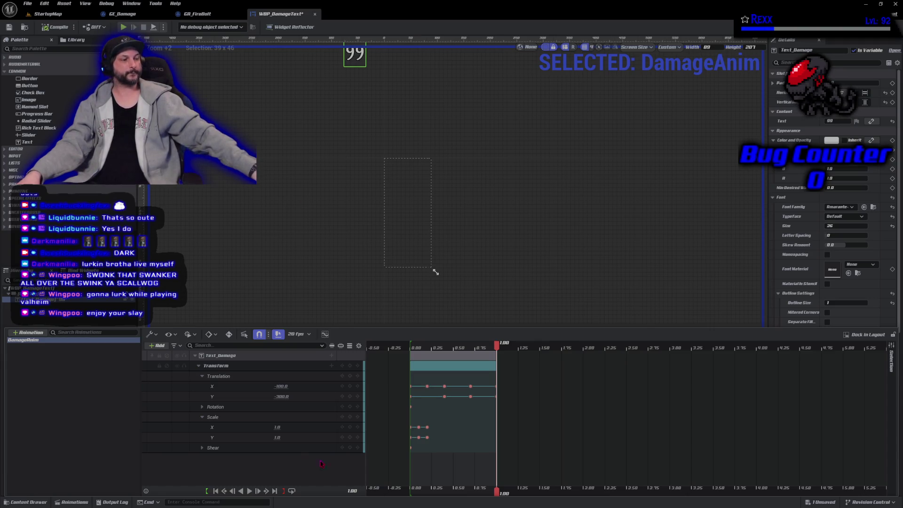
pyautogui.click(277, 426)
pyautogui.write('4')
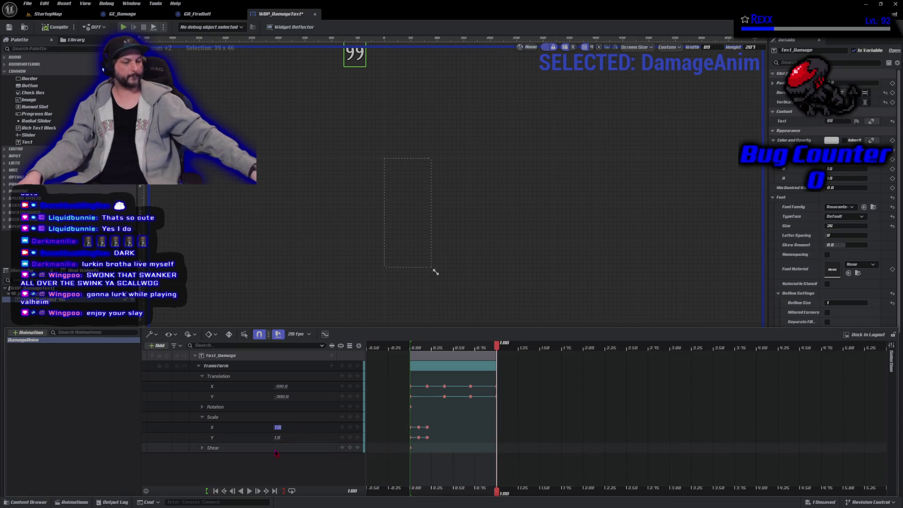
pyautogui.press('Return')
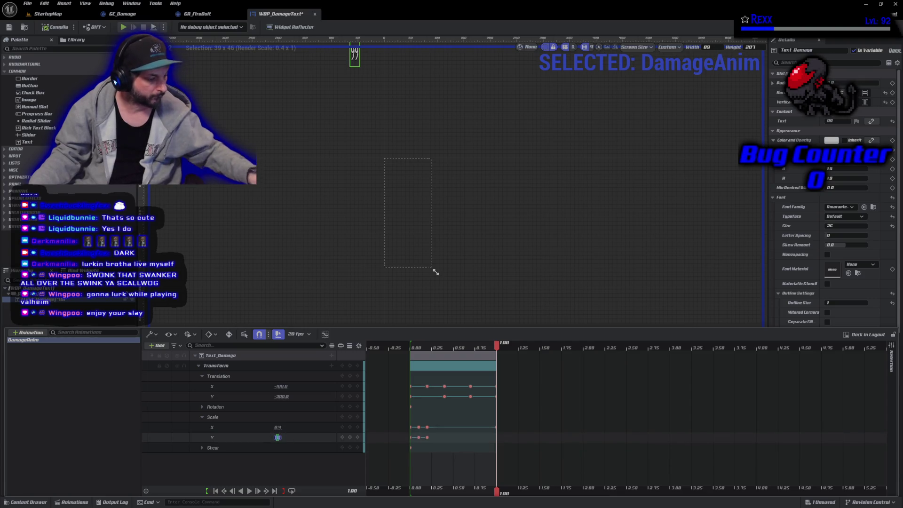
pyautogui.click(278, 436)
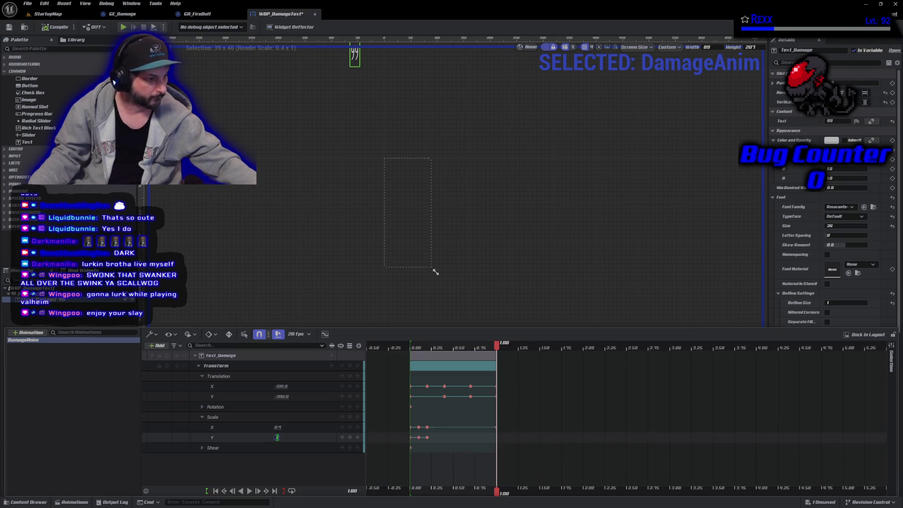
pyautogui.write('.04')
pyautogui.press('Return')
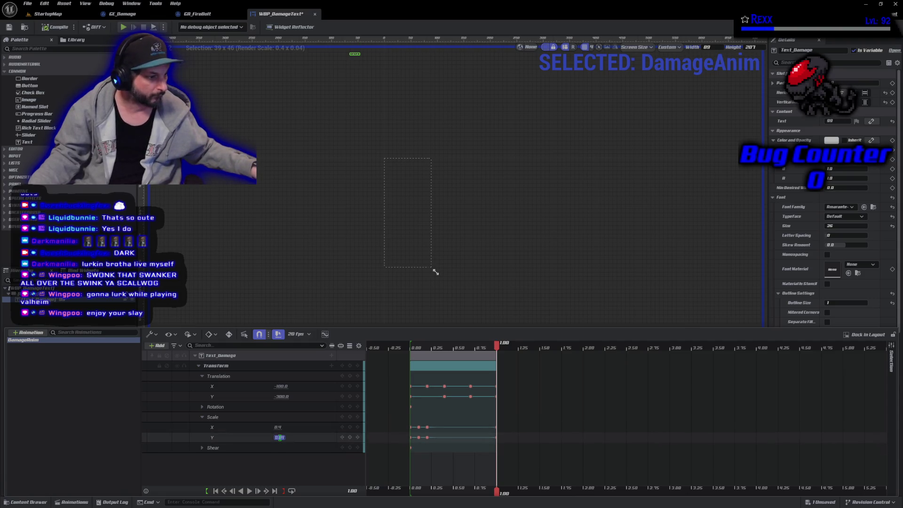
pyautogui.write('0.4')
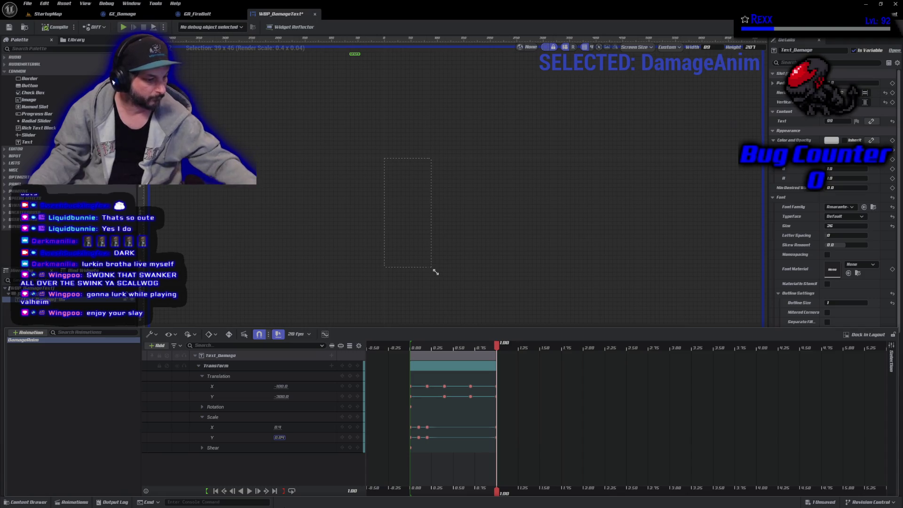
pyautogui.press('Return')
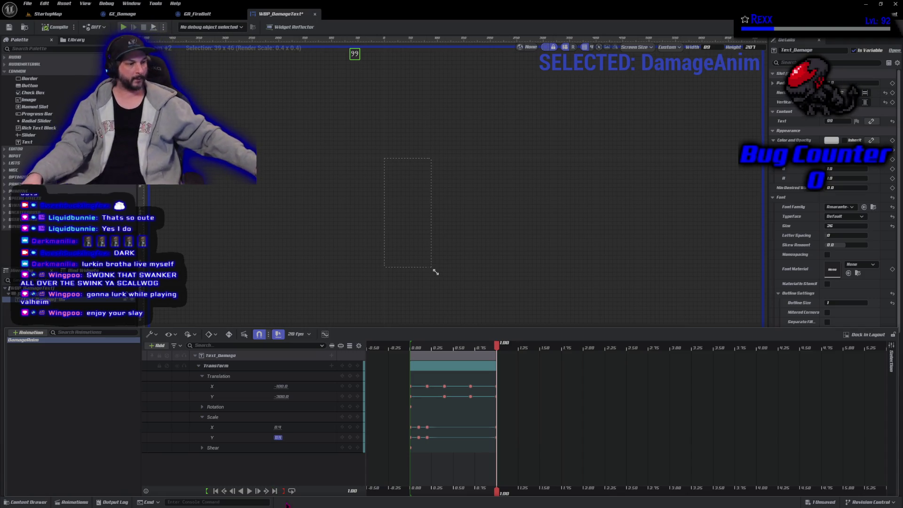
pyautogui.click(266, 463)
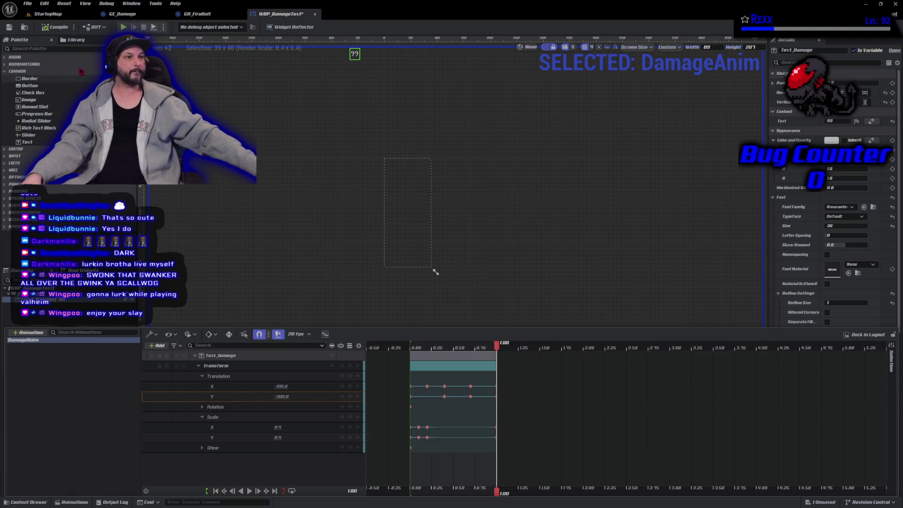
pyautogui.click(50, 29)
pyautogui.click(27, 3)
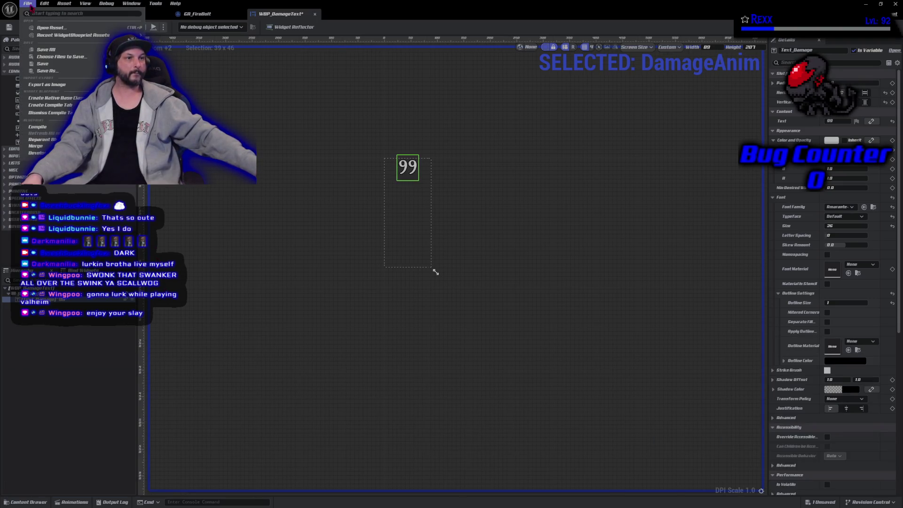
# Step: Save all assets and play DamageAnim to check the text rising and shrinking
pyautogui.click(41, 50)
pyautogui.click(72, 502)
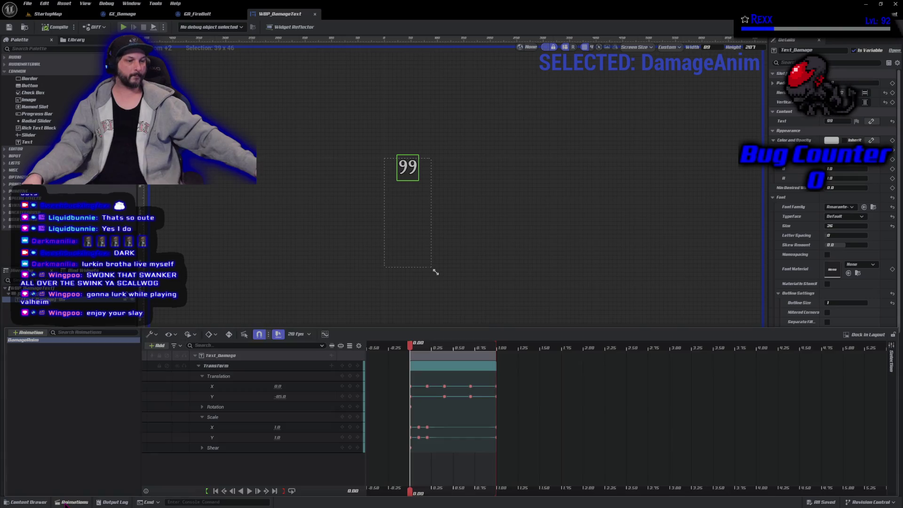
pyautogui.click(249, 490)
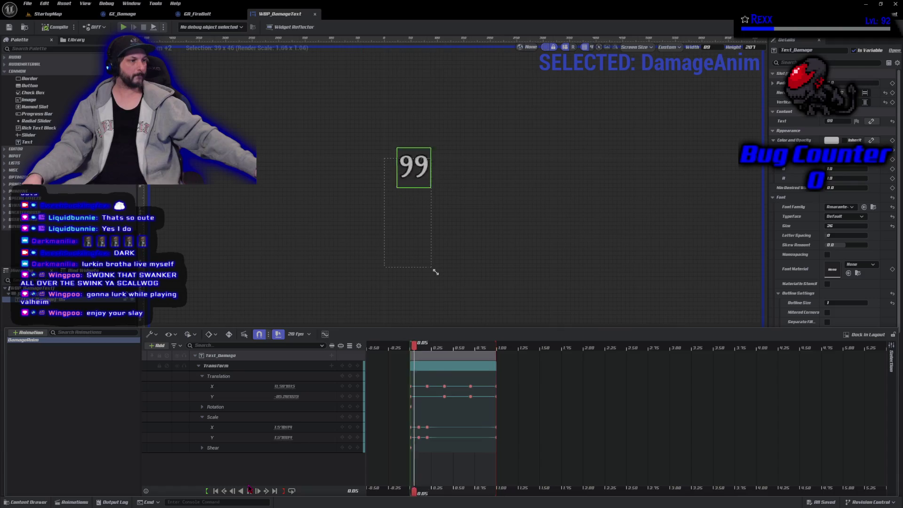
pyautogui.press('space')
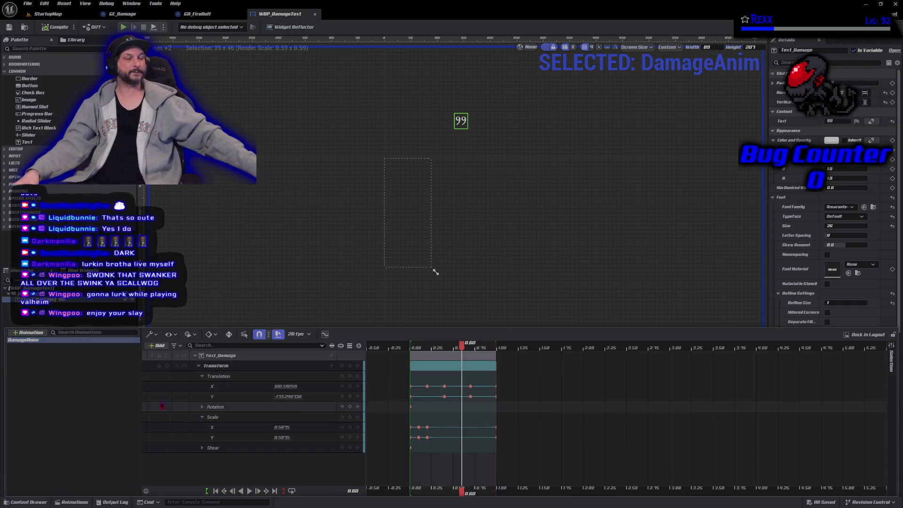
pyautogui.click(199, 365)
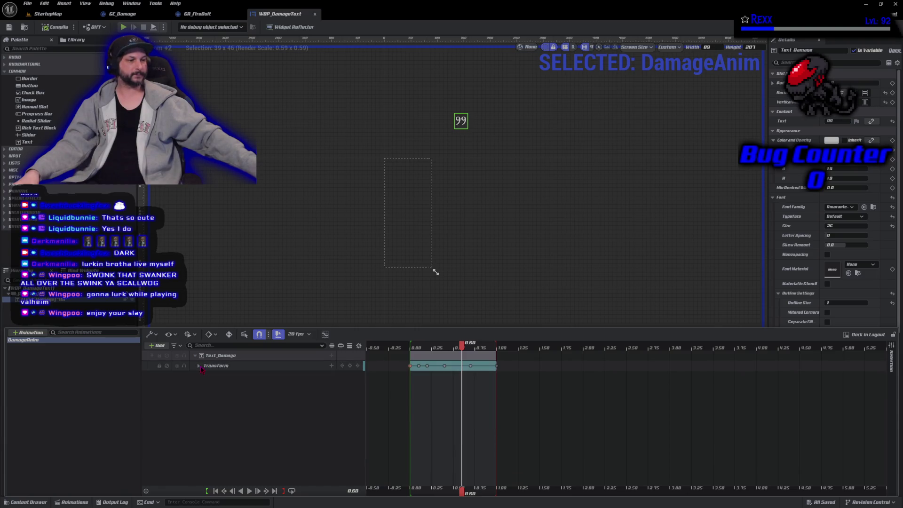
# Step: Add a Render Opacity track to Text_Damage and key opacity 0 at the end
pyautogui.click(332, 357)
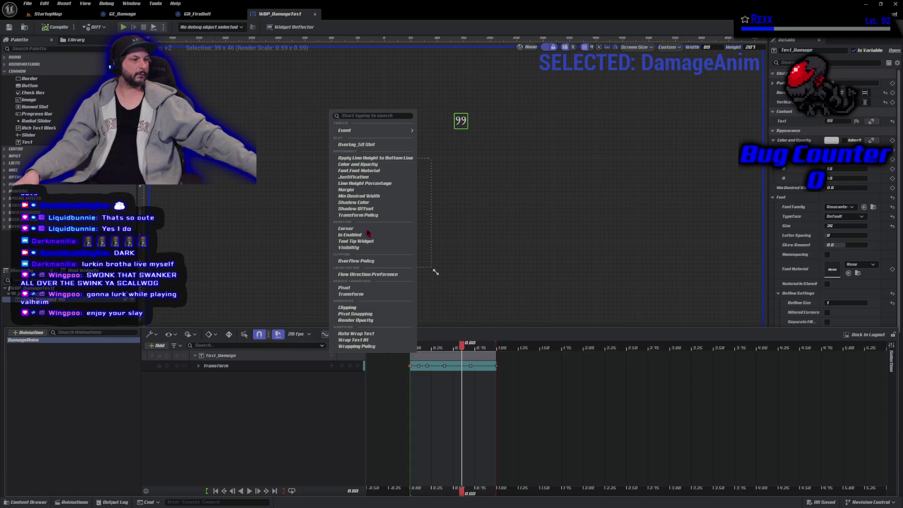
pyautogui.click(368, 320)
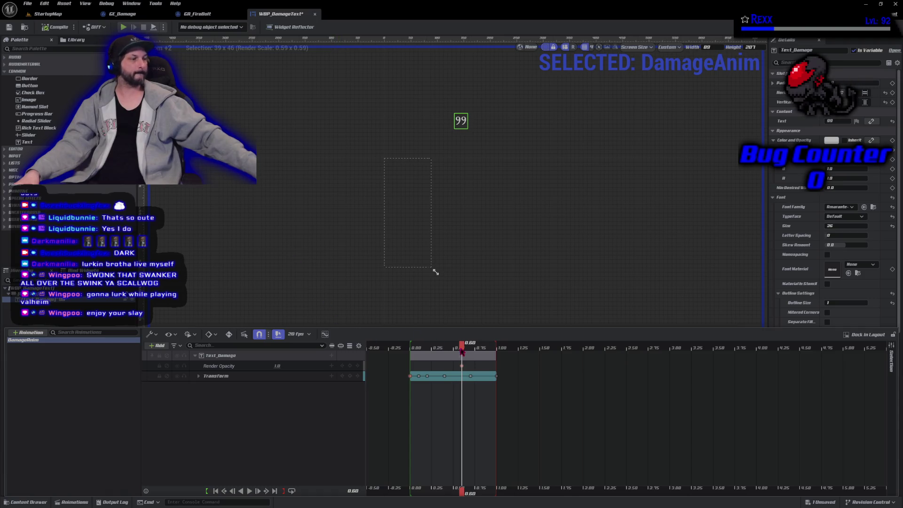
pyautogui.moveTo(464, 347)
pyautogui.mouseDown()
pyautogui.moveTo(409, 347)
pyautogui.moveTo(499, 360)
pyautogui.mouseUp()
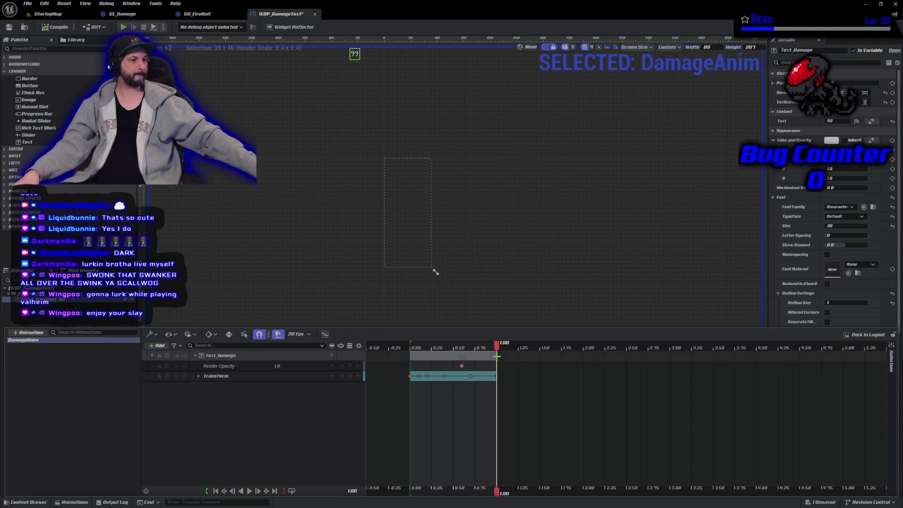
pyautogui.click(277, 365)
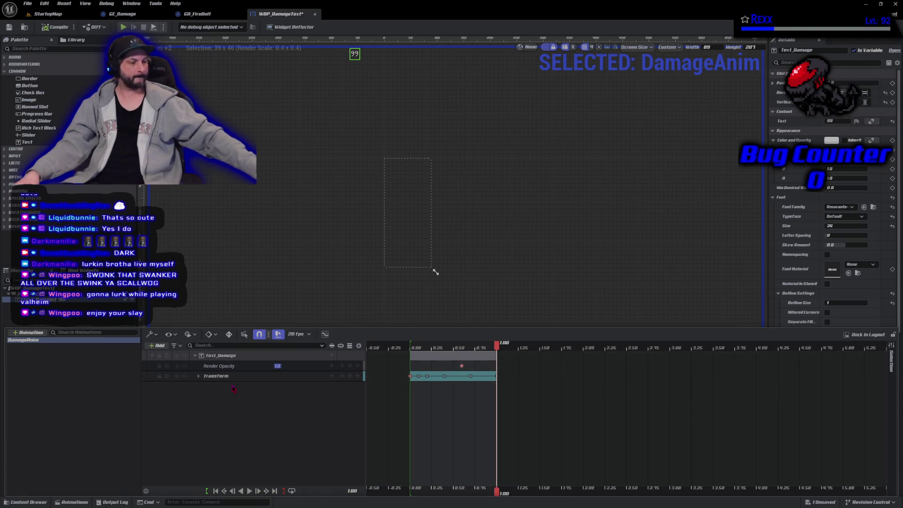
pyautogui.write('0')
pyautogui.press('Return')
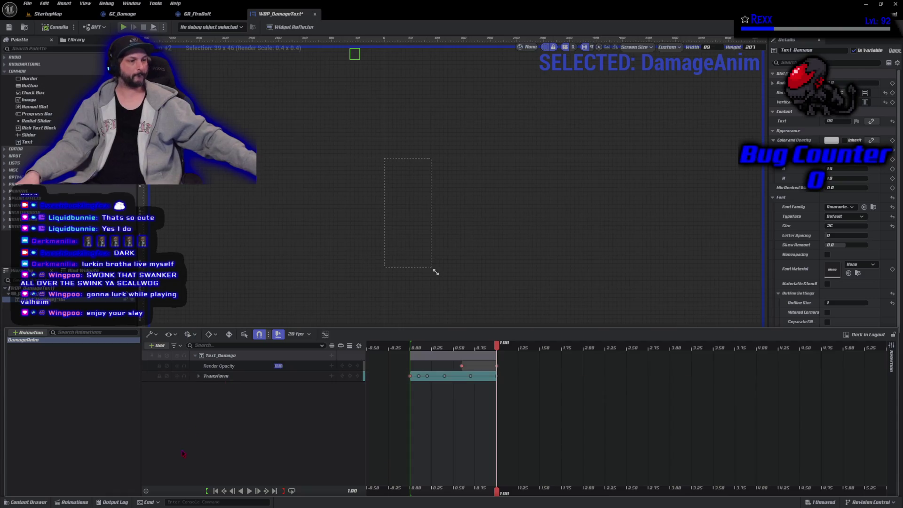
# Step: Compile, play the fade, then drag the Render Opacity keyframe earlier
pyautogui.click(45, 17)
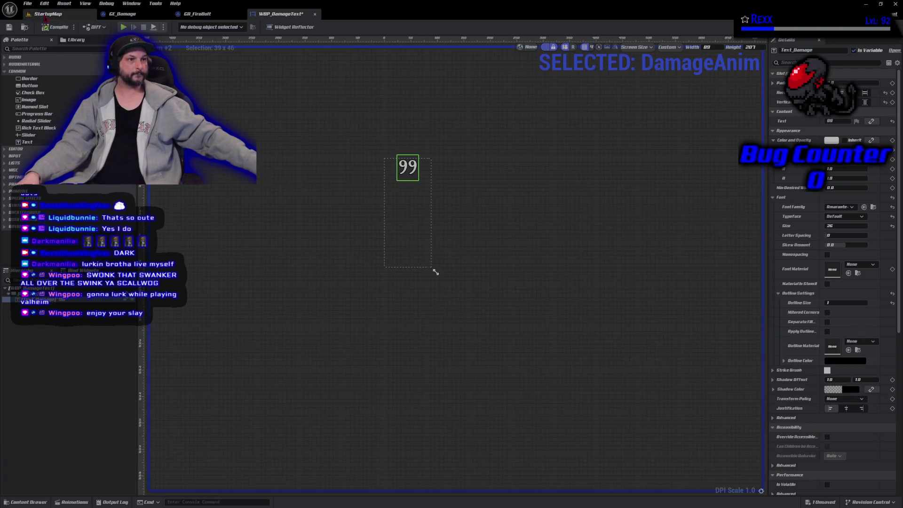
pyautogui.click(28, 3)
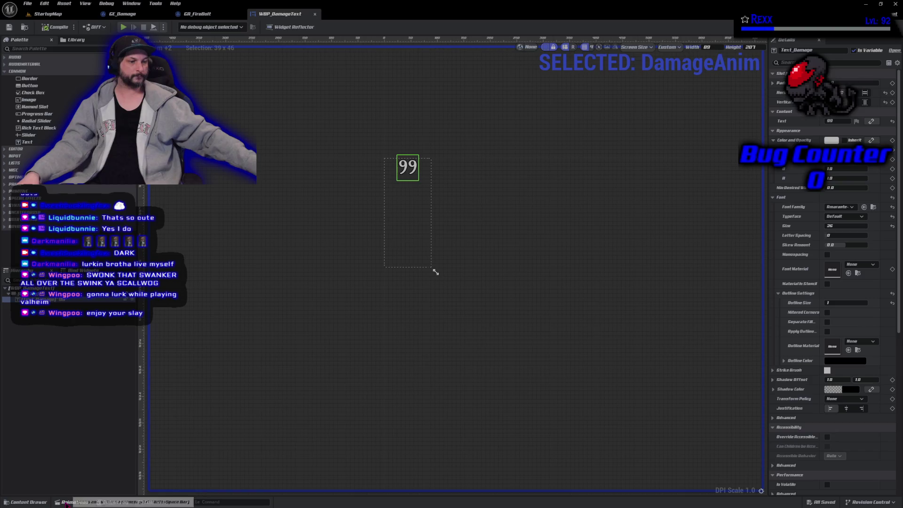
pyautogui.click(71, 502)
pyautogui.click(251, 492)
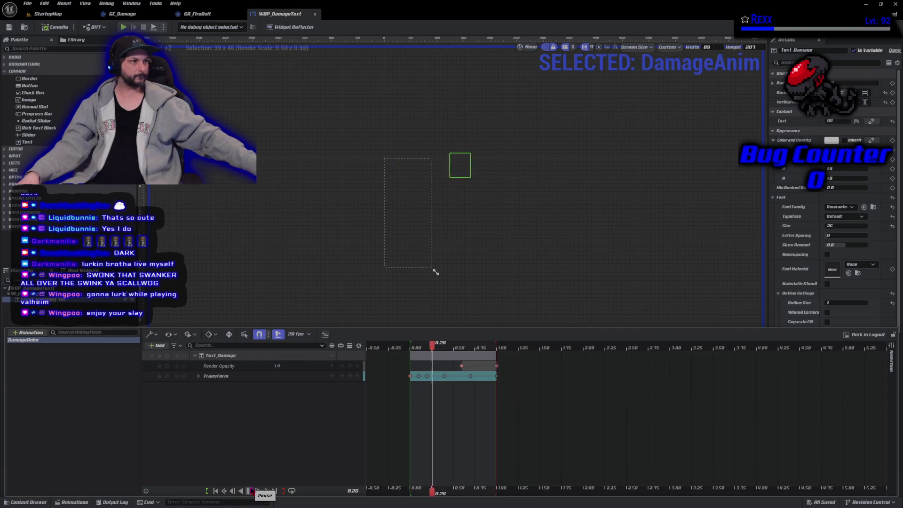
pyautogui.click(252, 492)
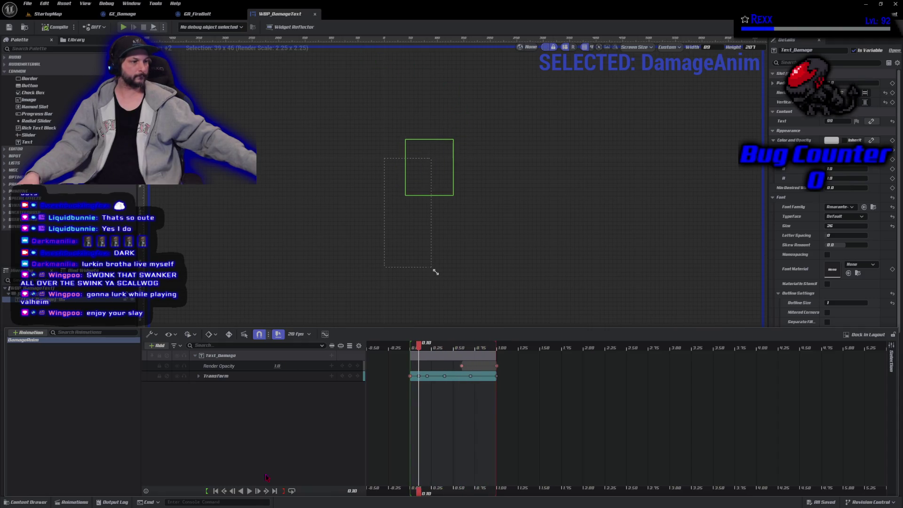
pyautogui.moveTo(421, 351)
pyautogui.mouseDown()
pyautogui.moveTo(401, 350)
pyautogui.moveTo(410, 350)
pyautogui.mouseUp()
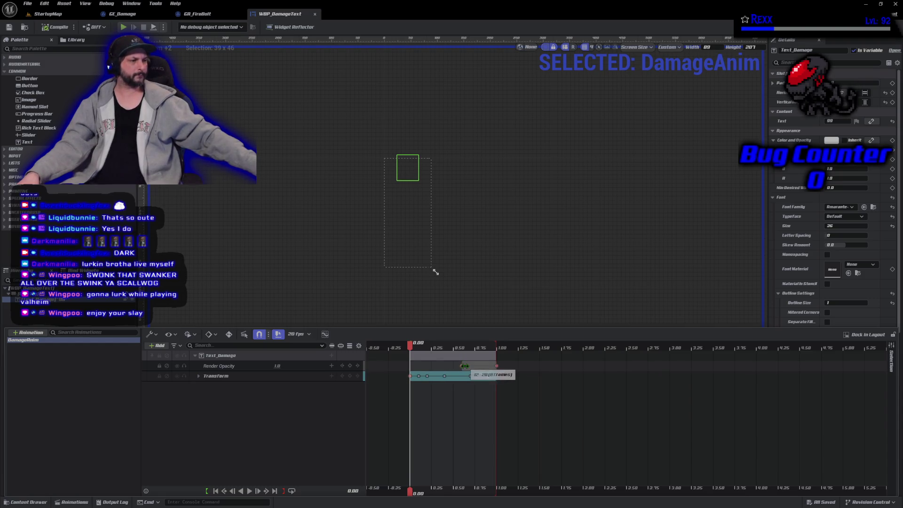
pyautogui.moveTo(461, 366); pyautogui.dragTo(409, 366)
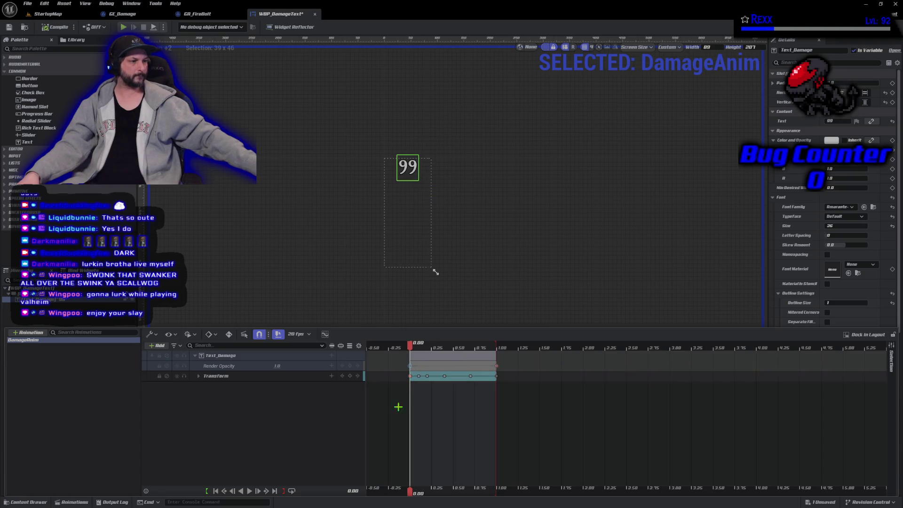
# Step: Preview the fade timing and save all assets
pyautogui.click(250, 491)
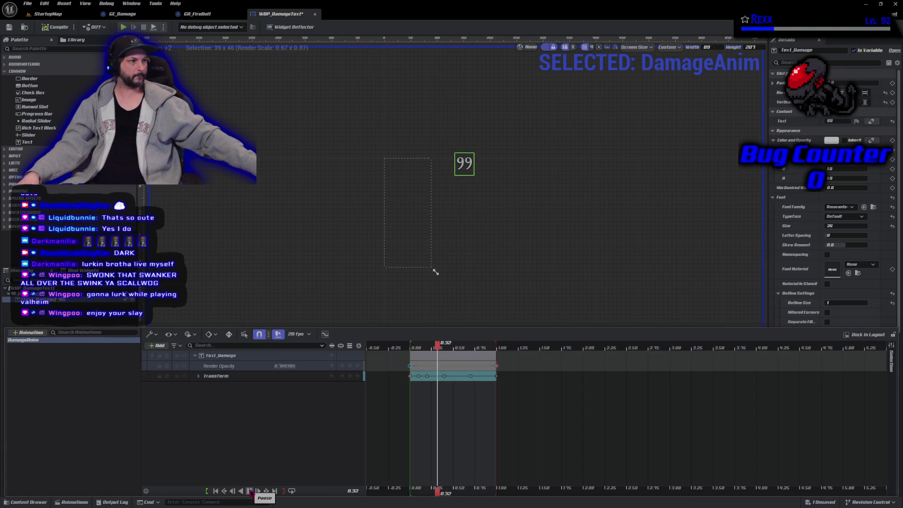
pyautogui.click(249, 490)
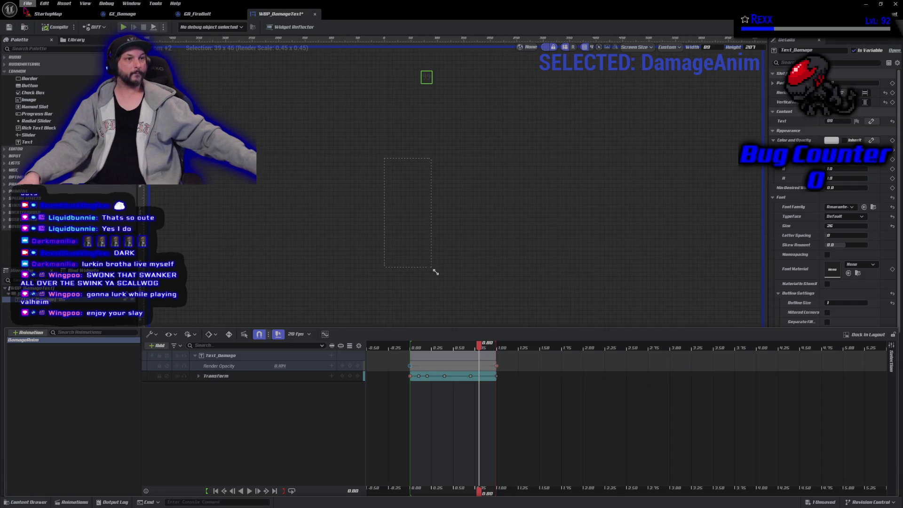
pyautogui.click(27, 3)
pyautogui.click(48, 50)
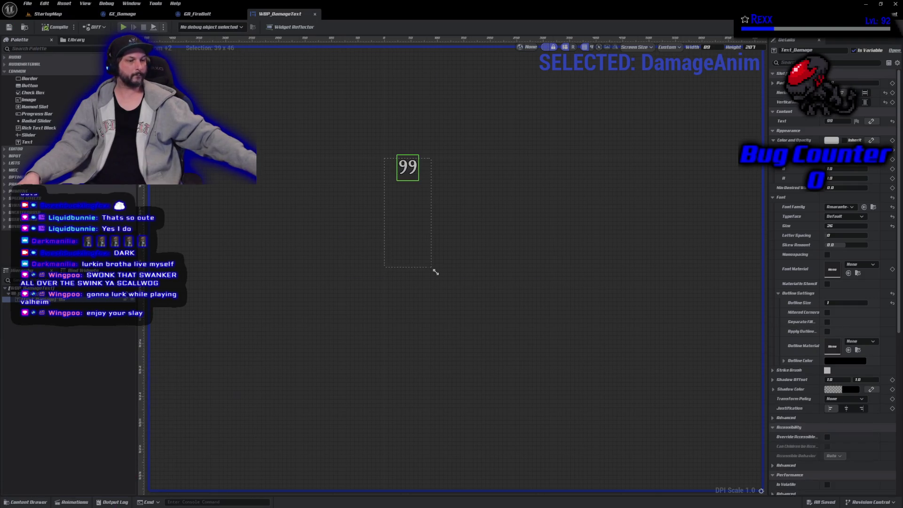
# Step: Replay DamageAnim, rewind it to 0.00 and switch to the Event Graph
pyautogui.click(72, 502)
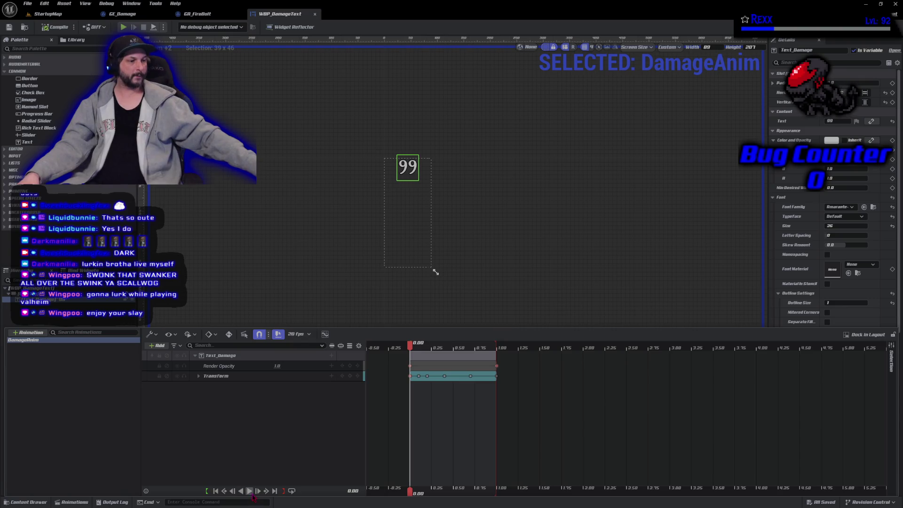
pyautogui.click(250, 492)
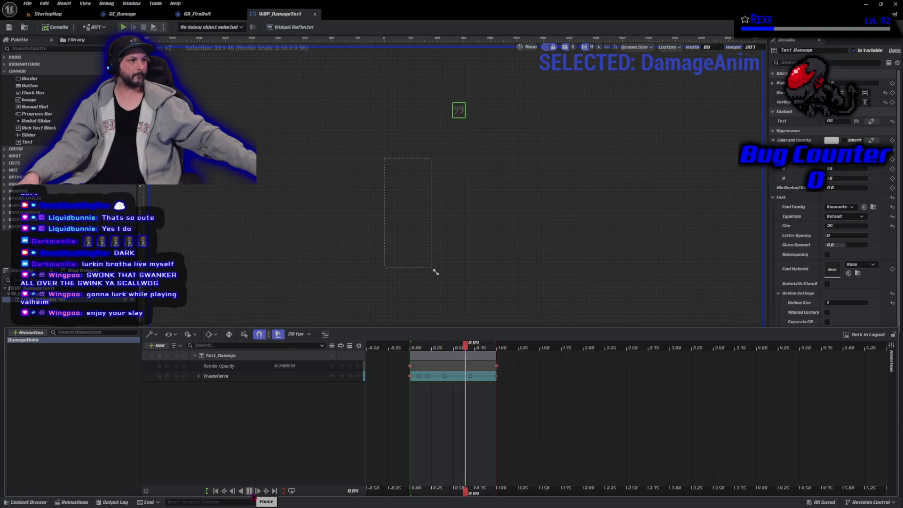
pyautogui.click(250, 491)
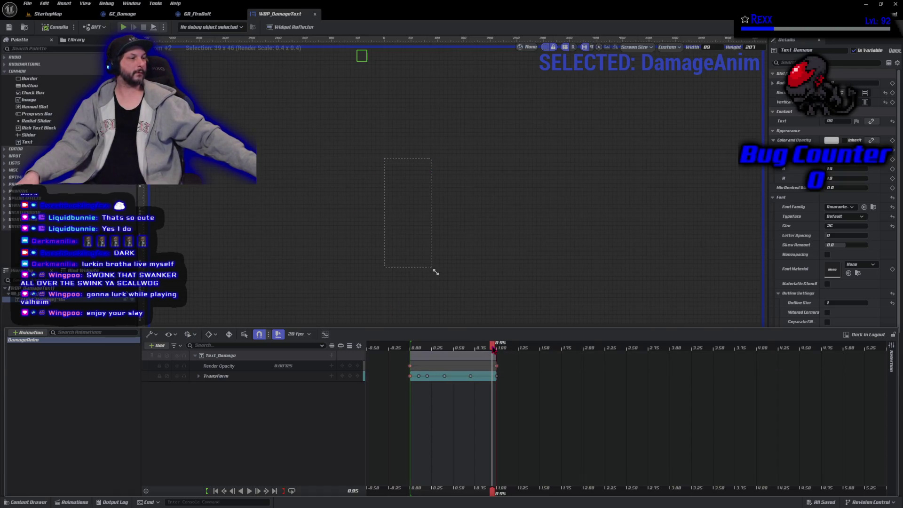
pyautogui.moveTo(488, 344); pyautogui.dragTo(410, 344)
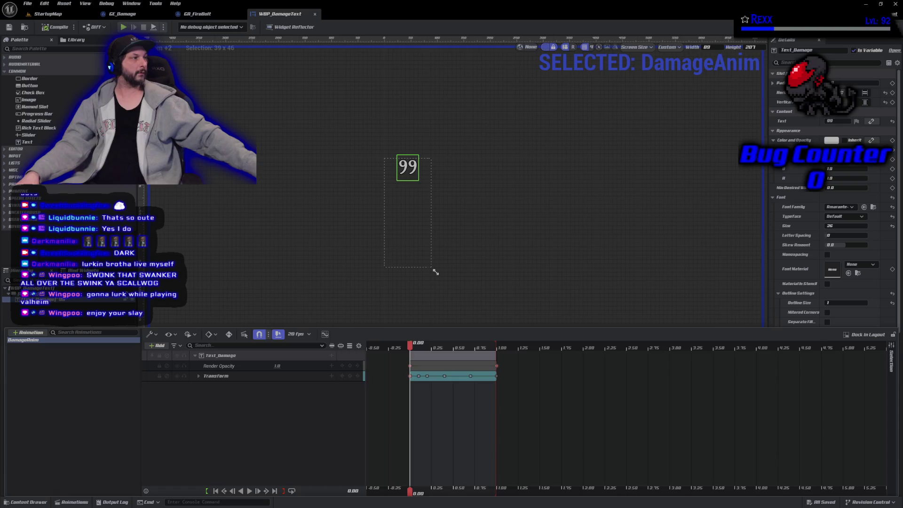
pyautogui.hotkey('ctrl', 'shift', 'g')
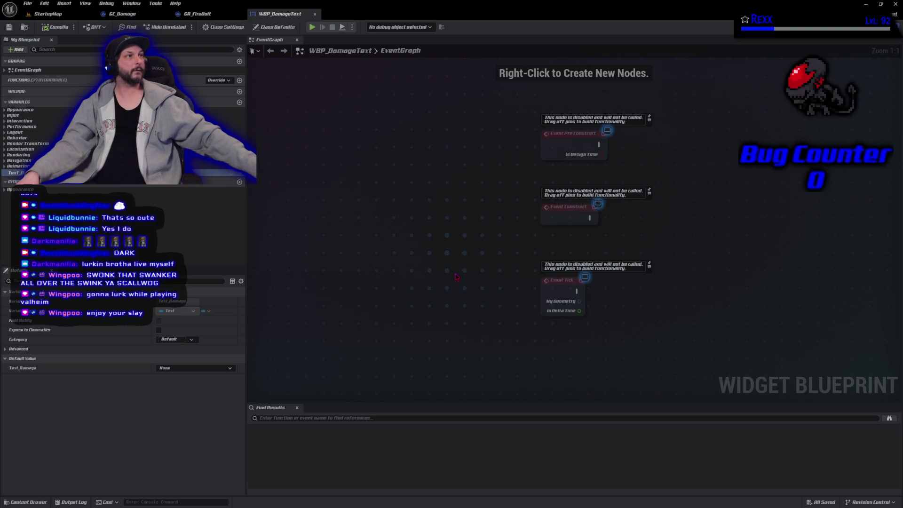
# Step: Add a Get Damage Anim node into Play Animation, triggered by Event Construct
pyautogui.moveTo(455, 277); pyautogui.dragTo(363, 237)
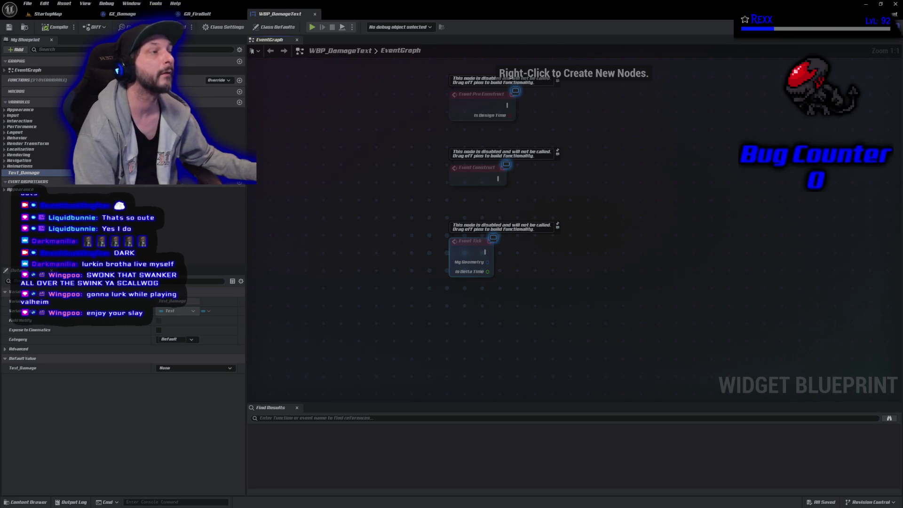
pyautogui.rightClick(593, 200)
pyautogui.write('d')
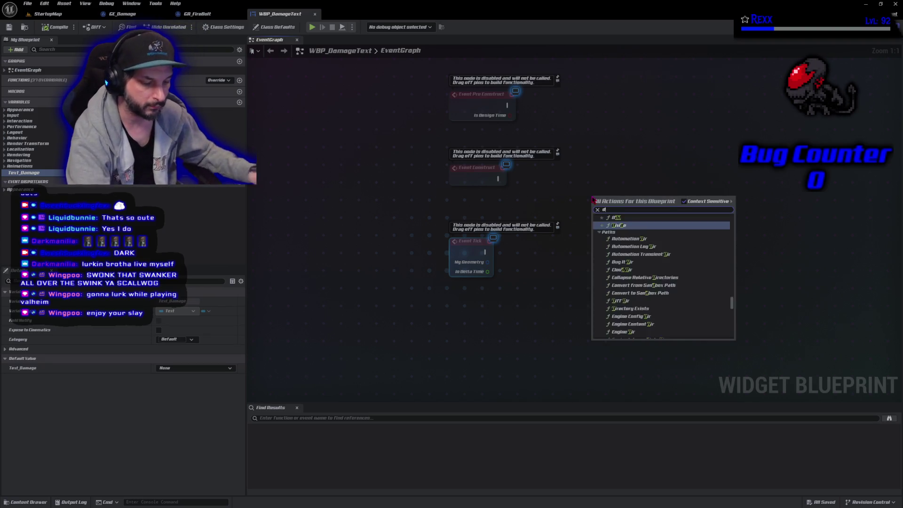
pyautogui.write('amage anim')
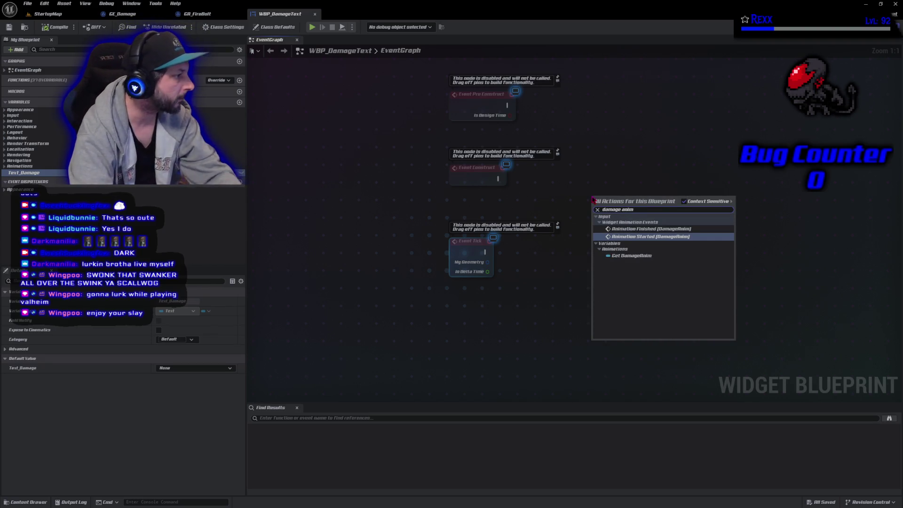
pyautogui.click(631, 255)
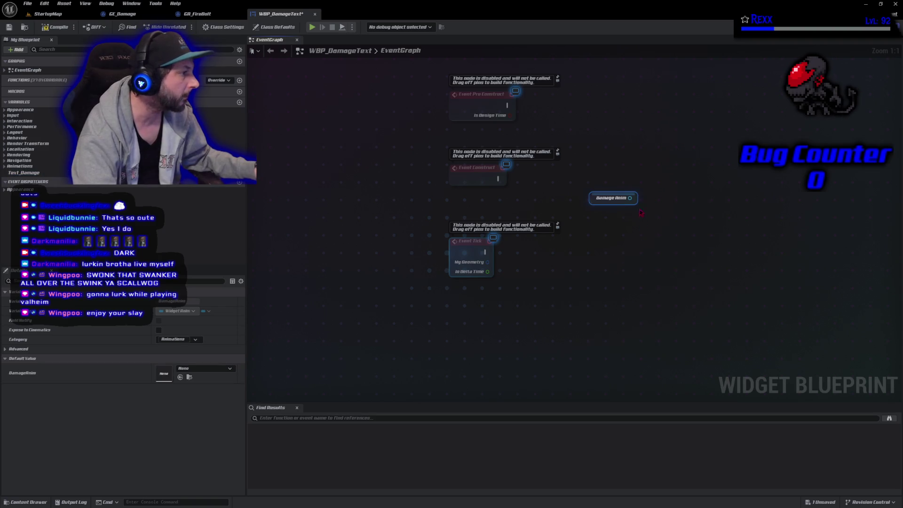
pyautogui.moveTo(630, 198); pyautogui.dragTo(657, 204)
pyautogui.write('play')
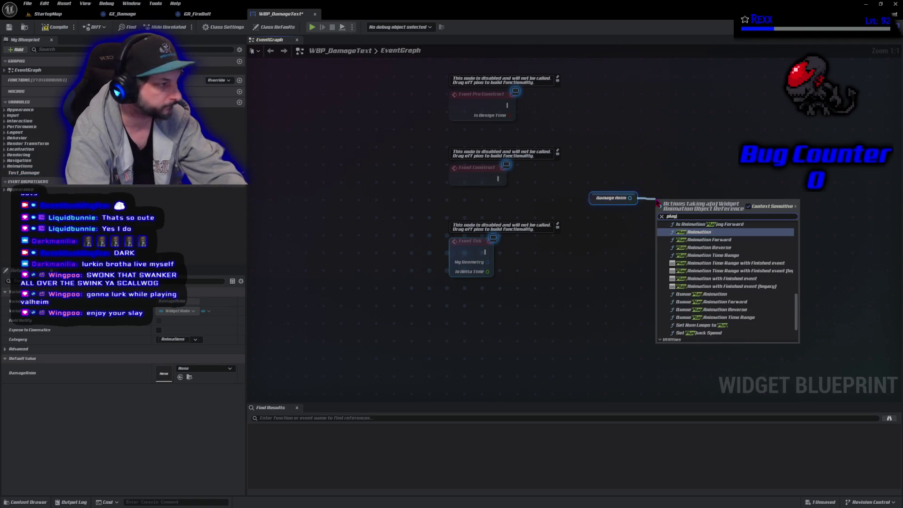
pyautogui.press('Return')
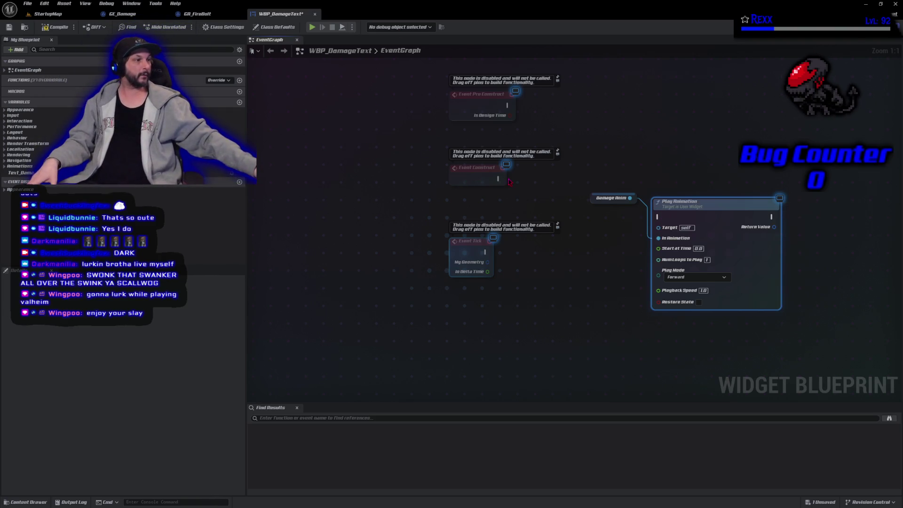
pyautogui.moveTo(497, 176)
pyautogui.mouseDown()
pyautogui.moveTo(658, 217)
pyautogui.moveTo(687, 162)
pyautogui.moveTo(681, 168)
pyautogui.mouseUp()
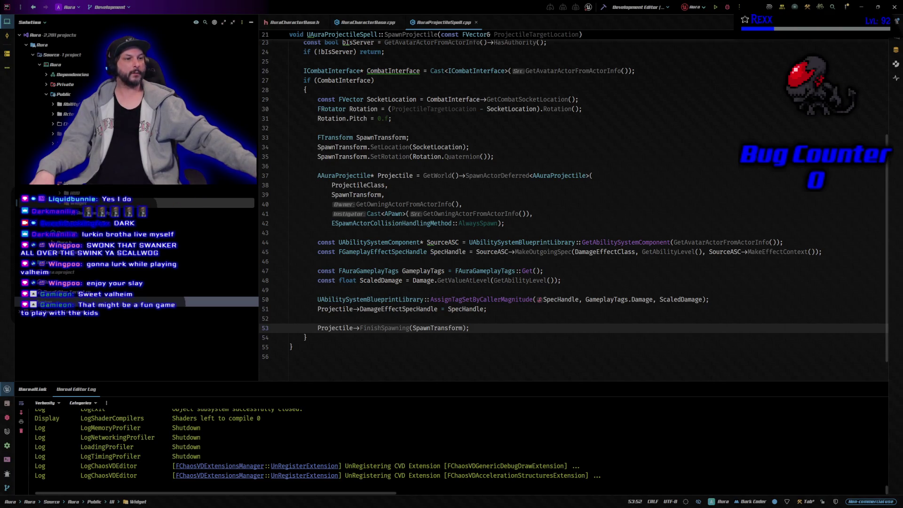
# Step: In Rider, open the add-item menu on the Widget folder
pyautogui.rightClick(95, 203)
# Step: Start a new Unreal Class and pick UWidgetComponent from All Classes as parent
pyautogui.moveTo(189, 206)
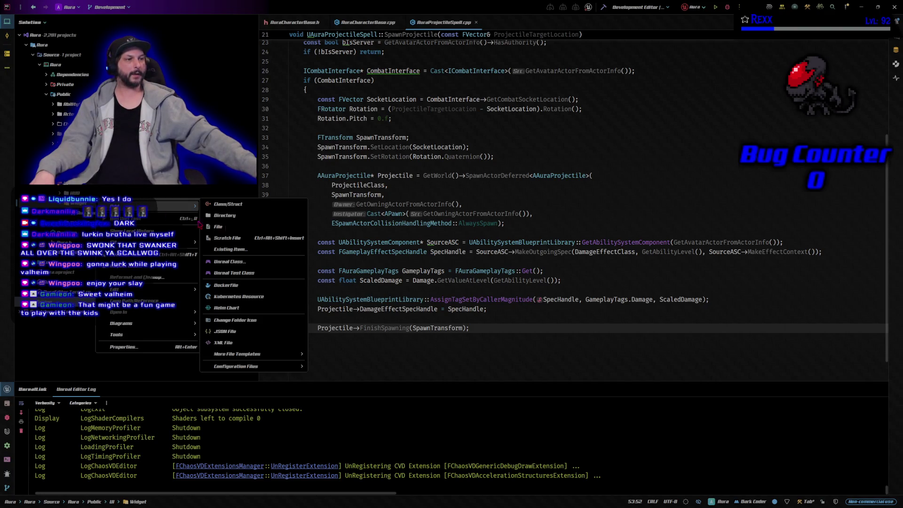
pyautogui.click(230, 268)
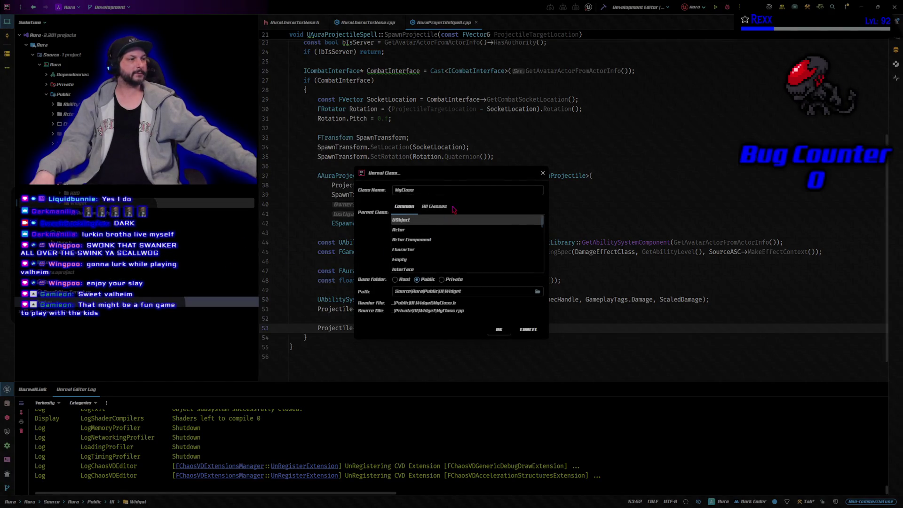
pyautogui.scroll(-5, 444, 239)
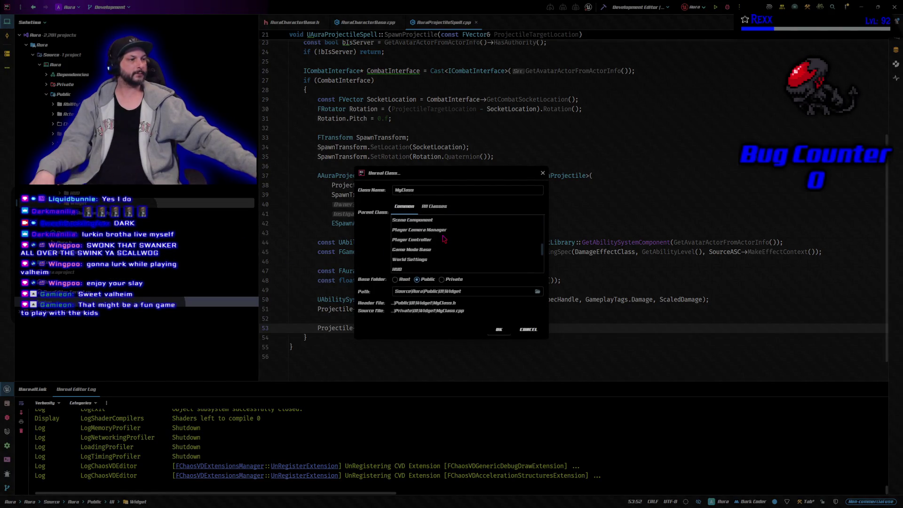
pyautogui.scroll(5, 444, 239)
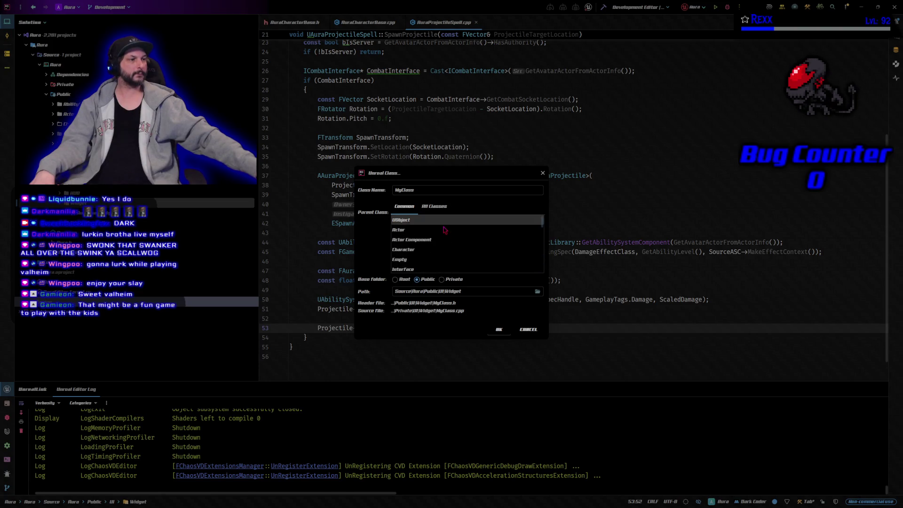
pyautogui.click(436, 209)
pyautogui.click(425, 220)
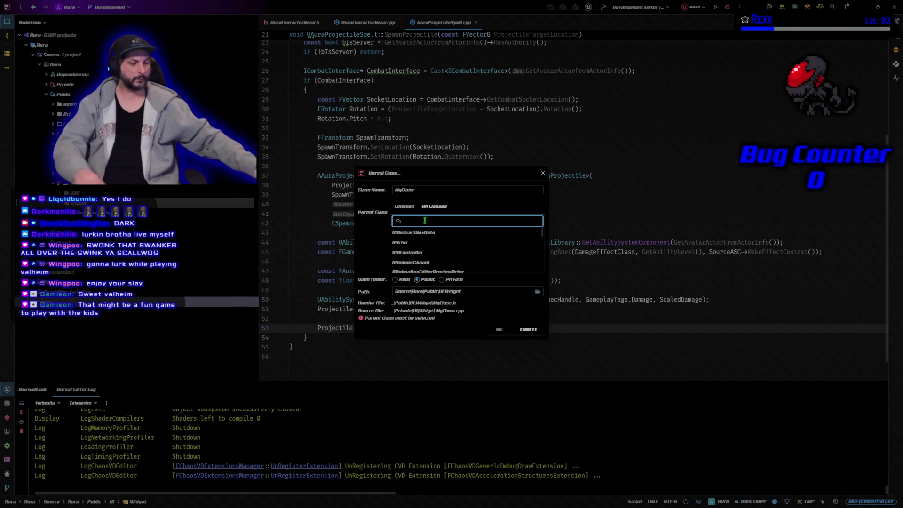
pyautogui.write('awidget')
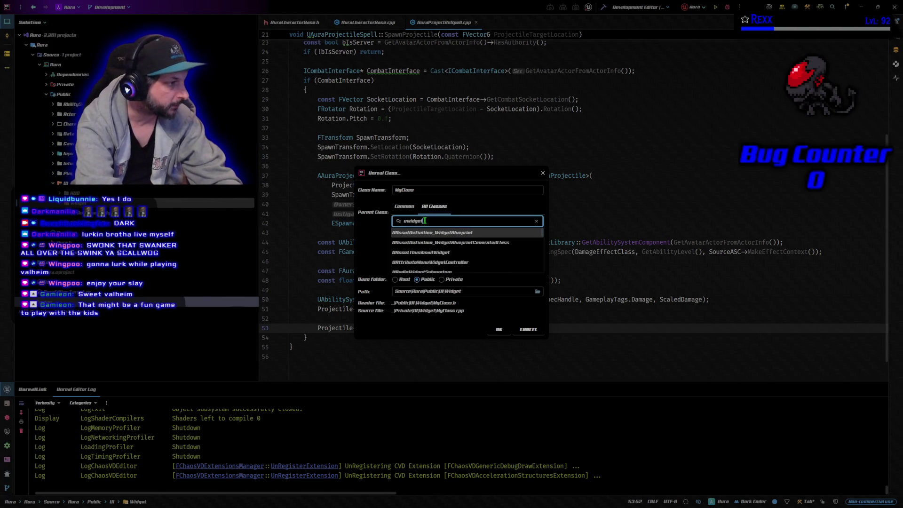
pyautogui.write('component')
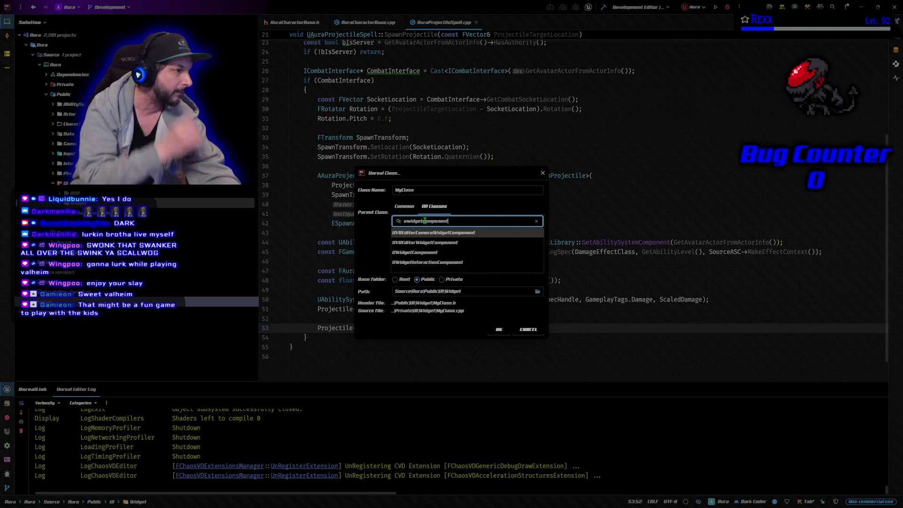
pyautogui.click(415, 252)
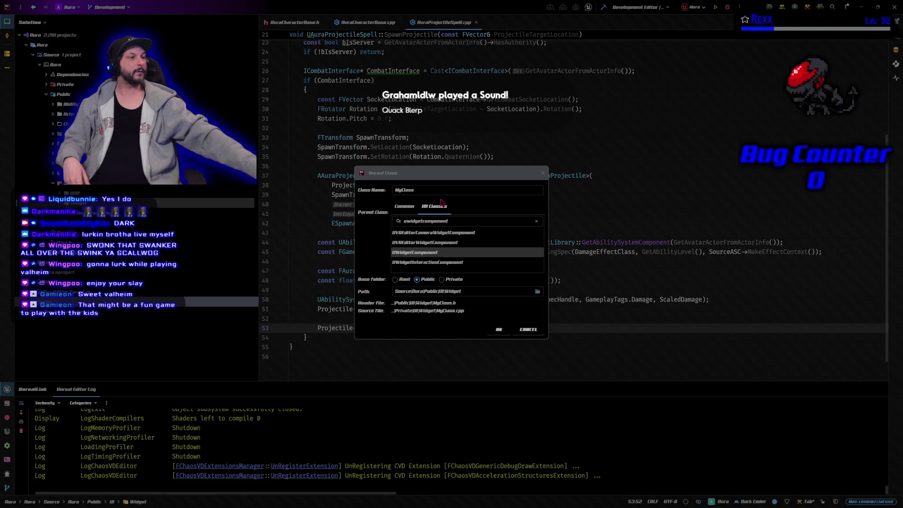
# Step: Name the class DamageTextComponent and create it
pyautogui.click(374, 191)
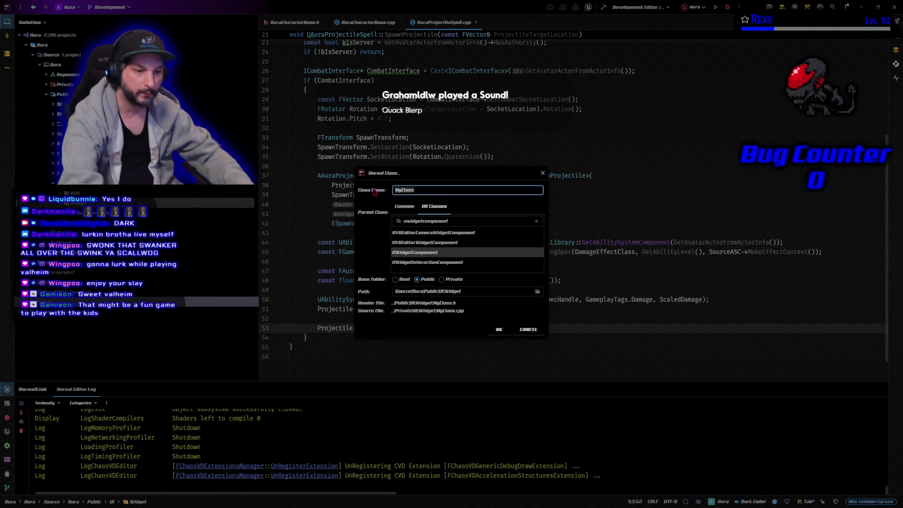
pyautogui.write('Da')
pyautogui.press('BackSpace')
pyautogui.write('a')
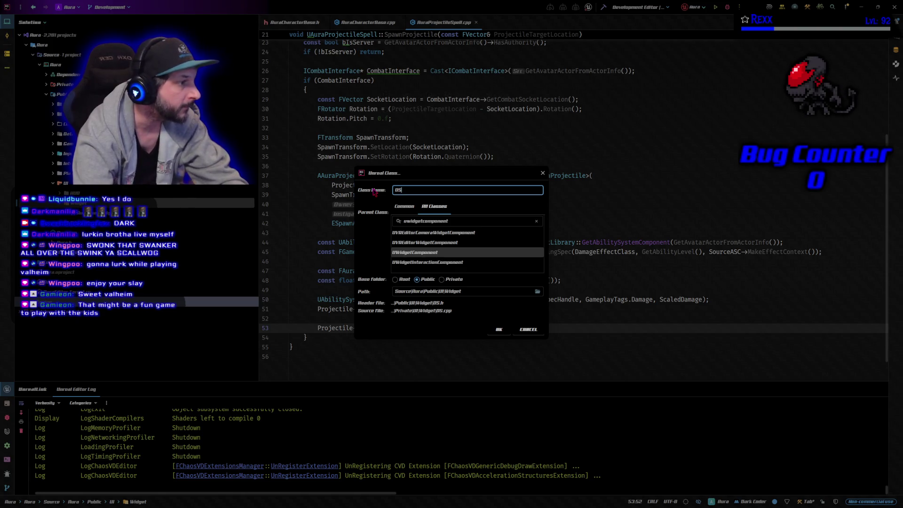
pyautogui.write('mageTEXT')
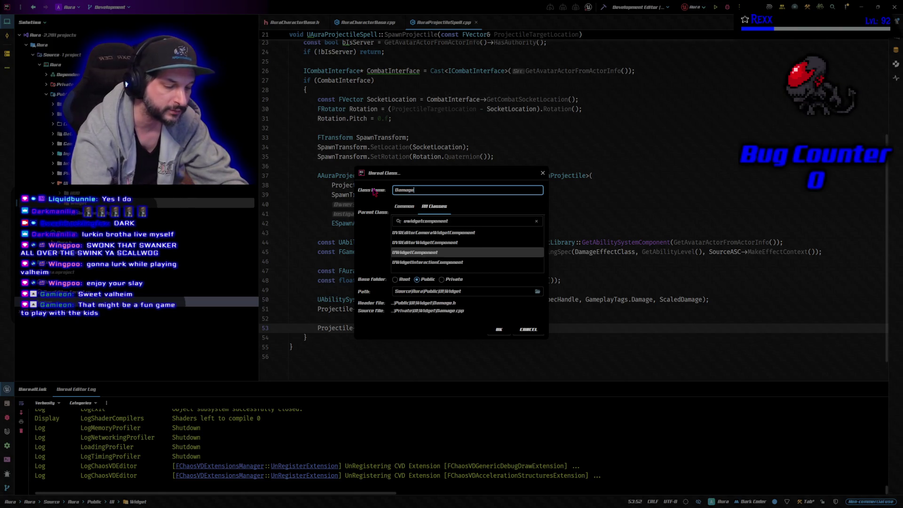
pyautogui.press('BackSpace')
pyautogui.press('BackSpace')
pyautogui.press('BackSpace')
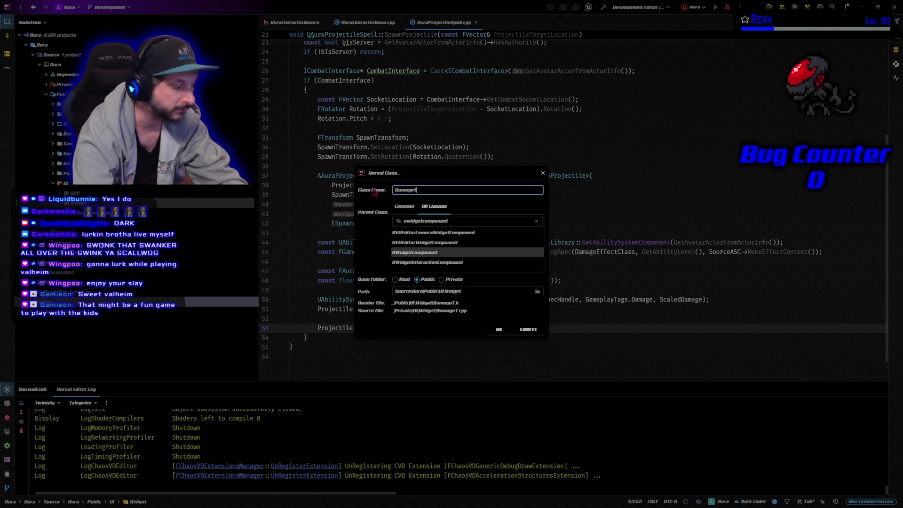
pyautogui.write('ex')
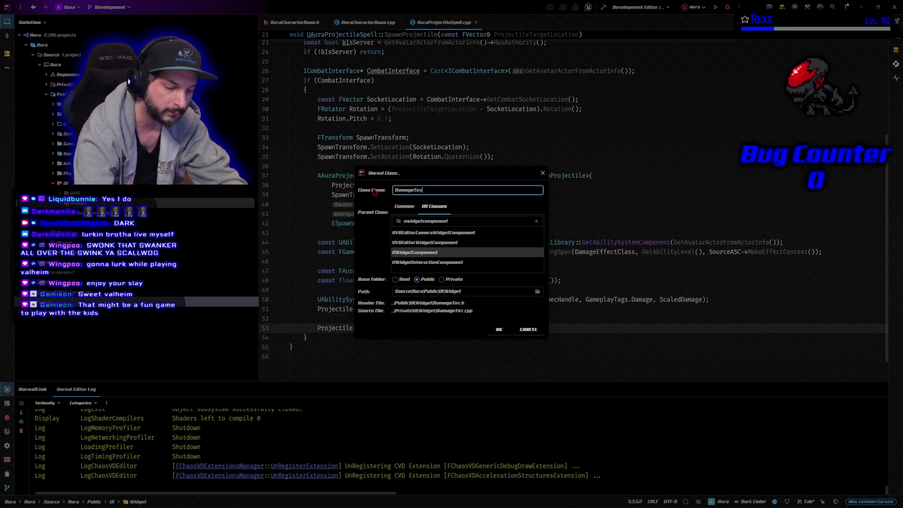
pyautogui.write('tCoomp')
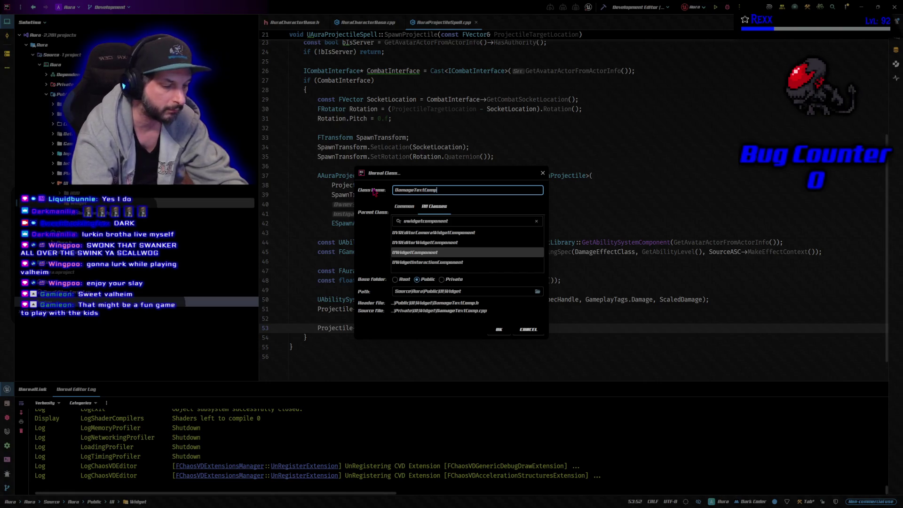
pyautogui.write('onent')
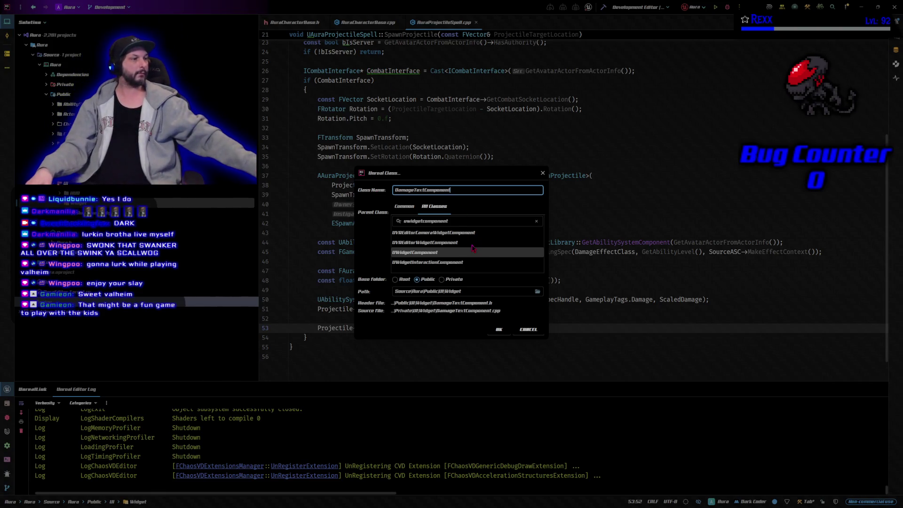
pyautogui.click(497, 329)
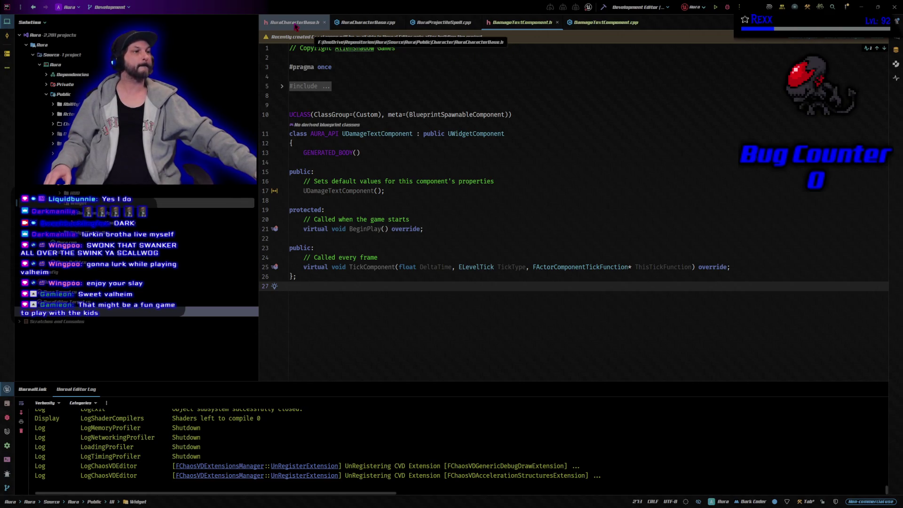
# Step: Close the AuraCharacterBase header, source and AuraProjectileSpell.cpp tabs, leaving DamageTextComponent.h
pyautogui.middleClick(294, 27)
pyautogui.middleClick(294, 27)
pyautogui.middleClick(295, 26)
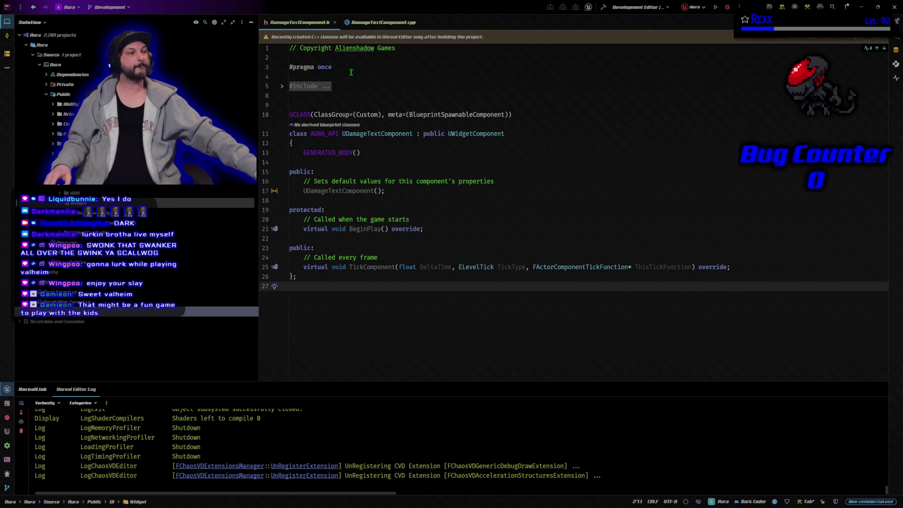
pyautogui.click(282, 87)
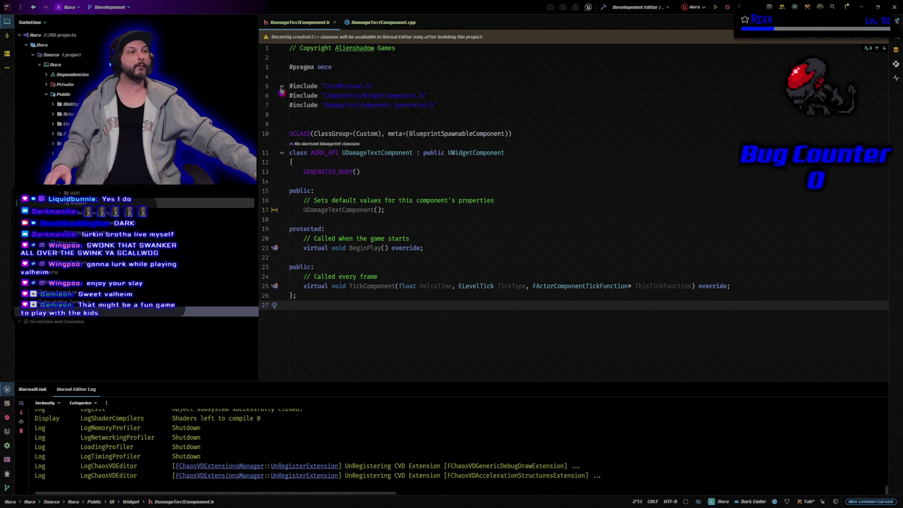
pyautogui.click(281, 87)
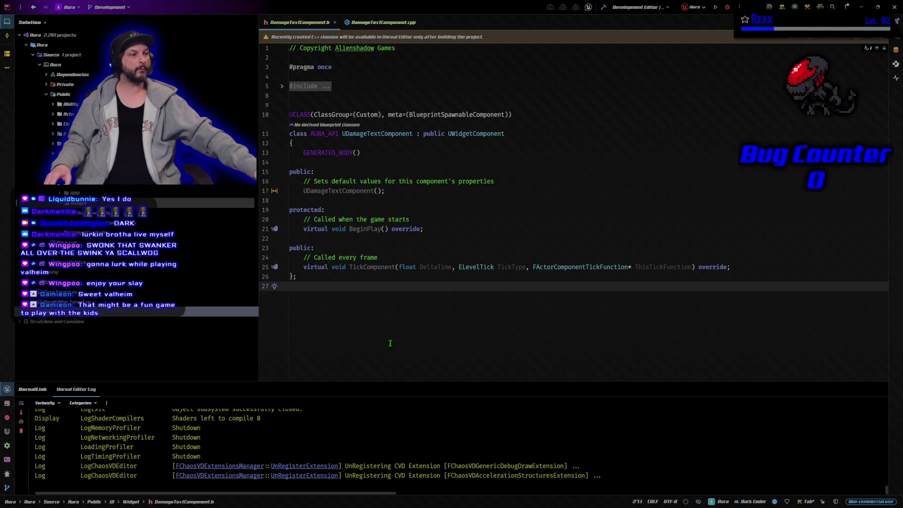
# Step: Add a UFUNCTION(BlueprintImplementableEvent, BlueprintCallable) macro below the TickComponent declaration
pyautogui.click(744, 267)
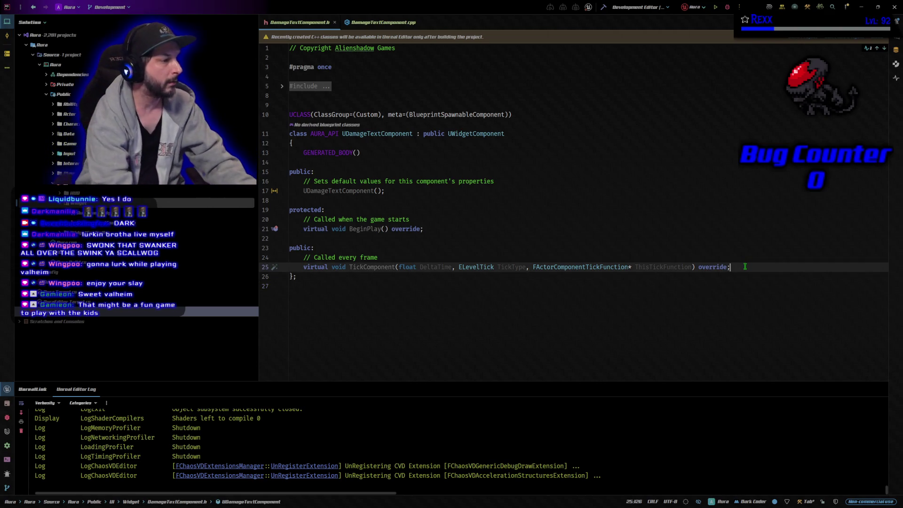
pyautogui.press('Return')
pyautogui.press('Return')
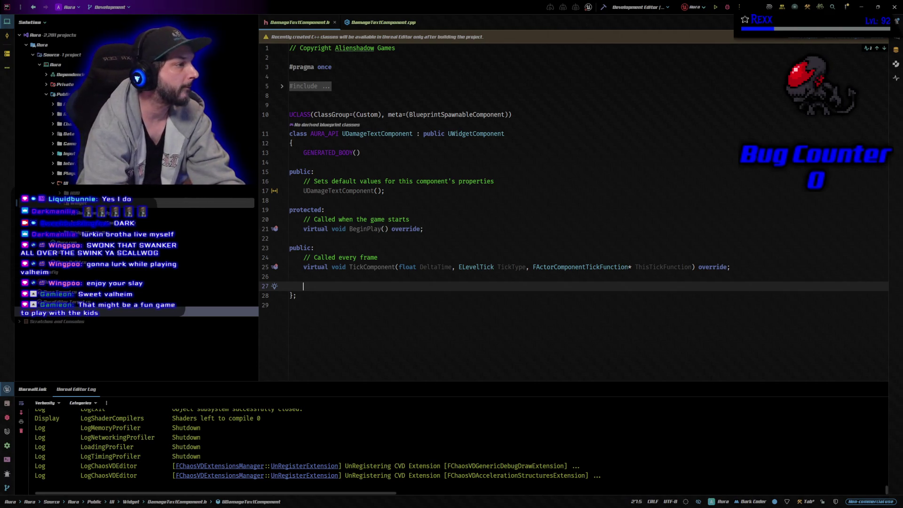
pyautogui.write('UFu')
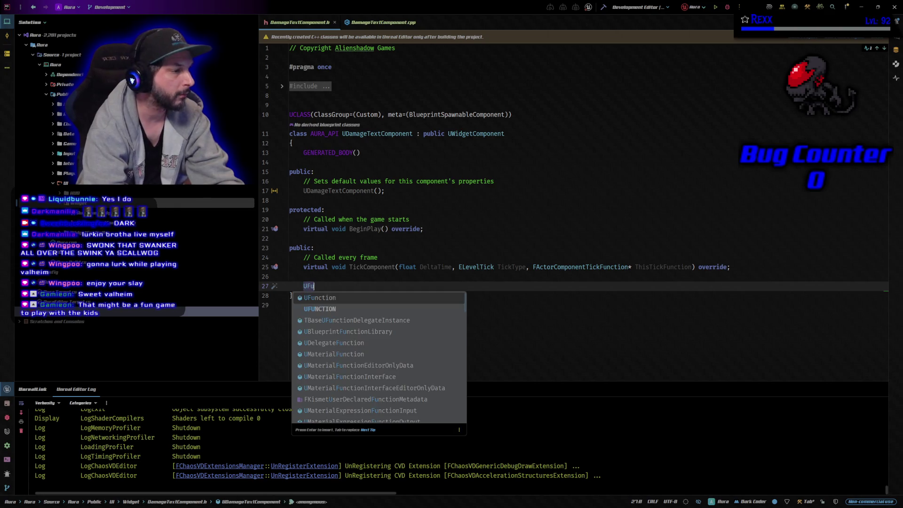
pyautogui.press('Return')
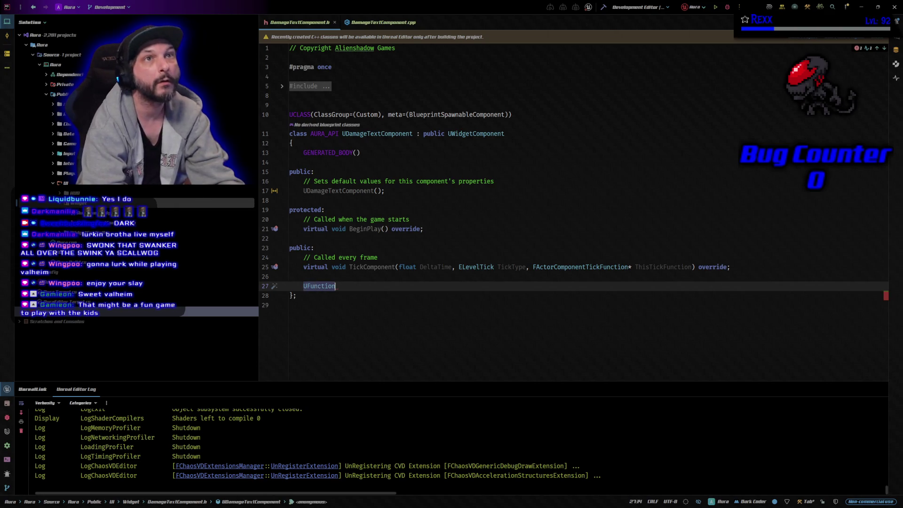
pyautogui.write('(B')
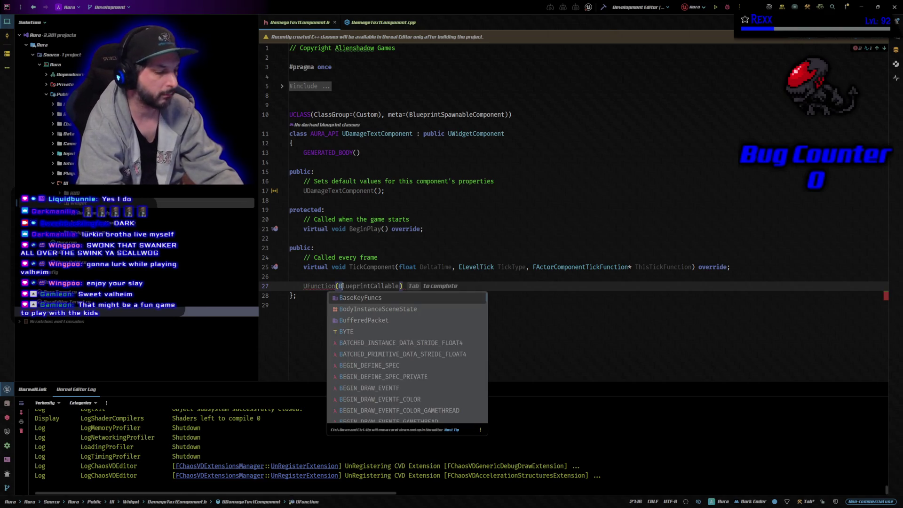
pyautogui.write('lue')
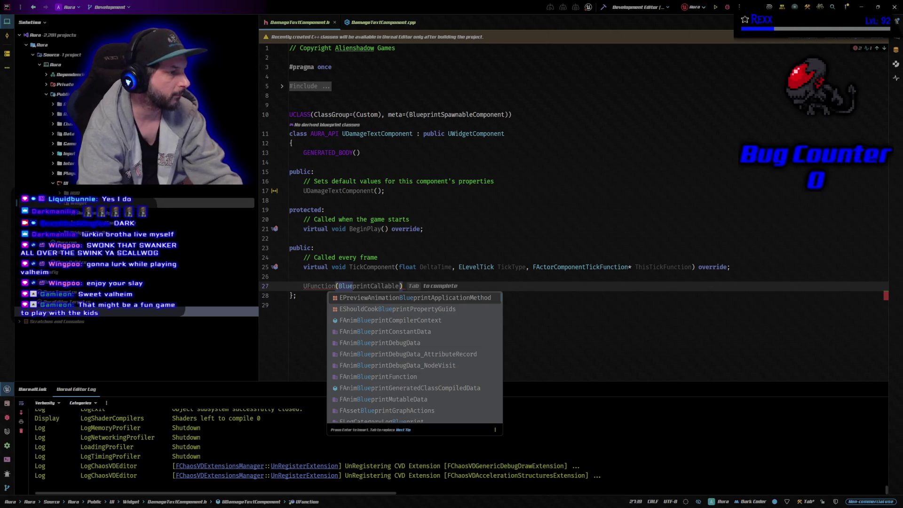
pyautogui.write('printI')
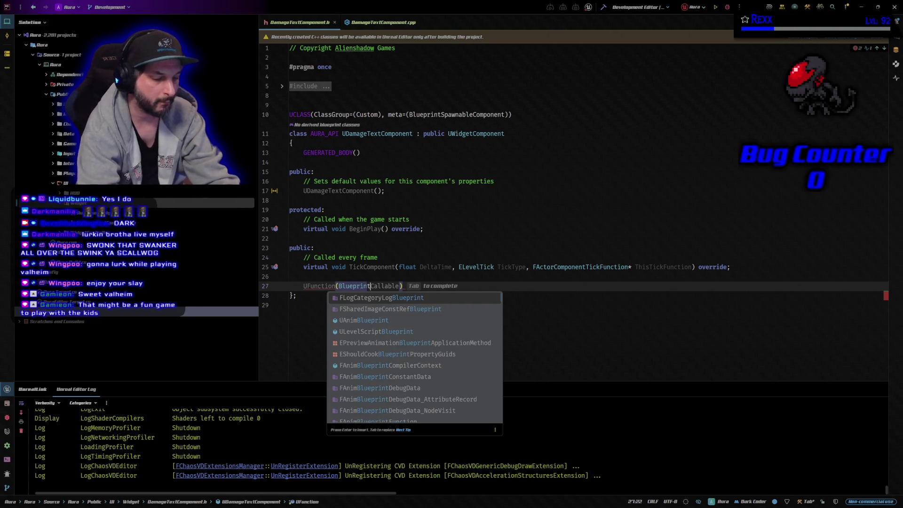
pyautogui.write('m')
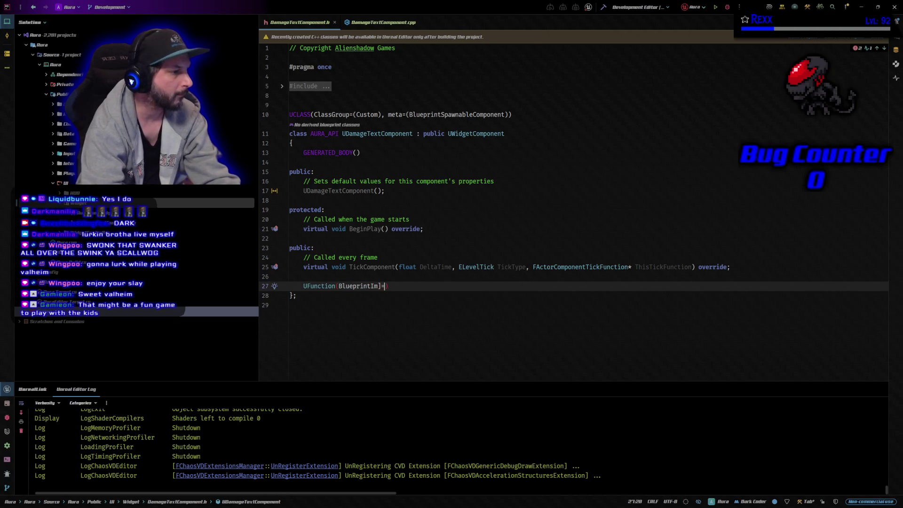
pyautogui.press('BackSpace')
pyautogui.write('p')
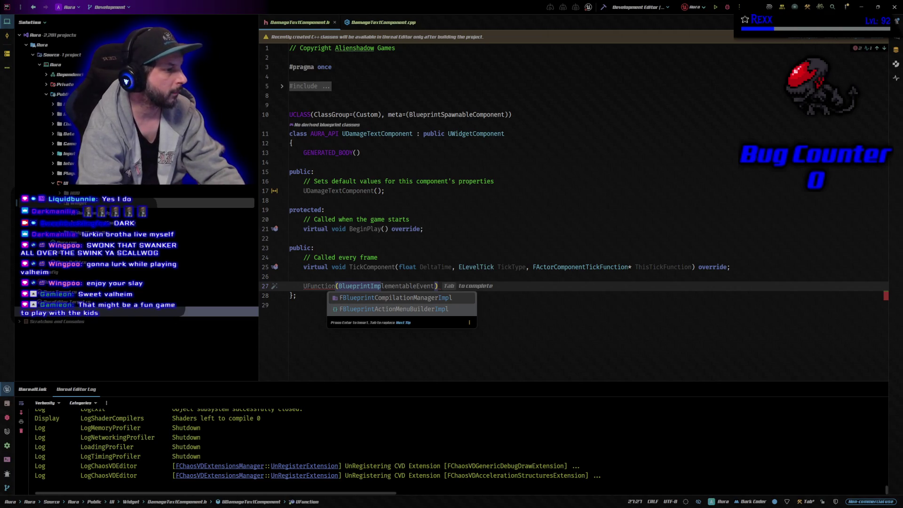
pyautogui.press('Tab')
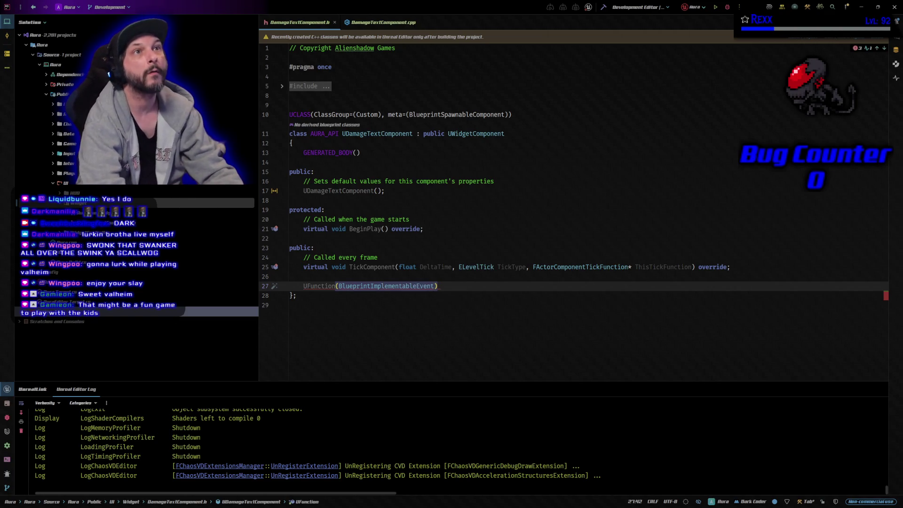
pyautogui.write(', Blueprint ')
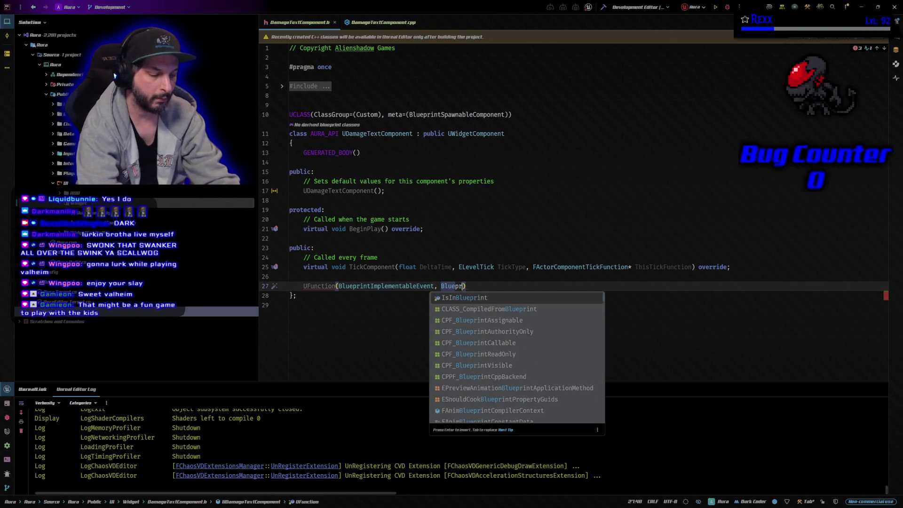
pyautogui.write('Call')
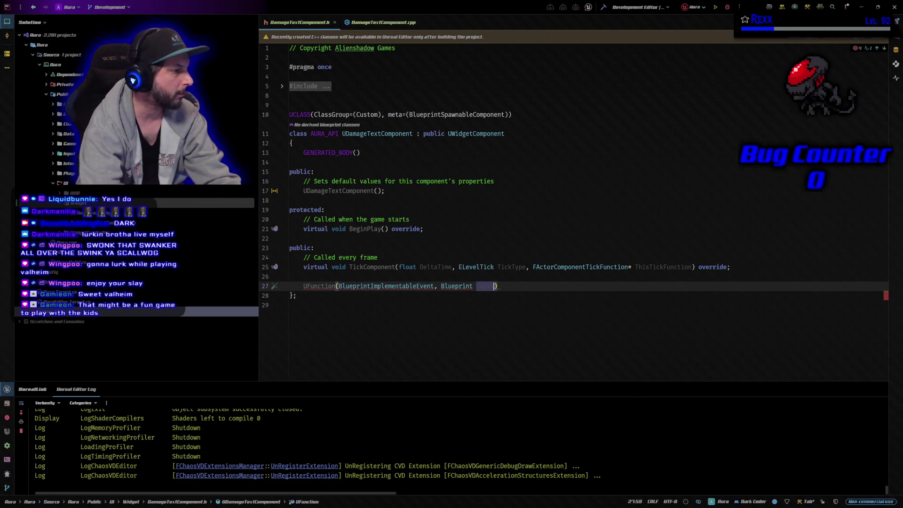
pyautogui.press('BackSpace')
pyautogui.press('BackSpace')
pyautogui.press('BackSpace')
pyautogui.write('C')
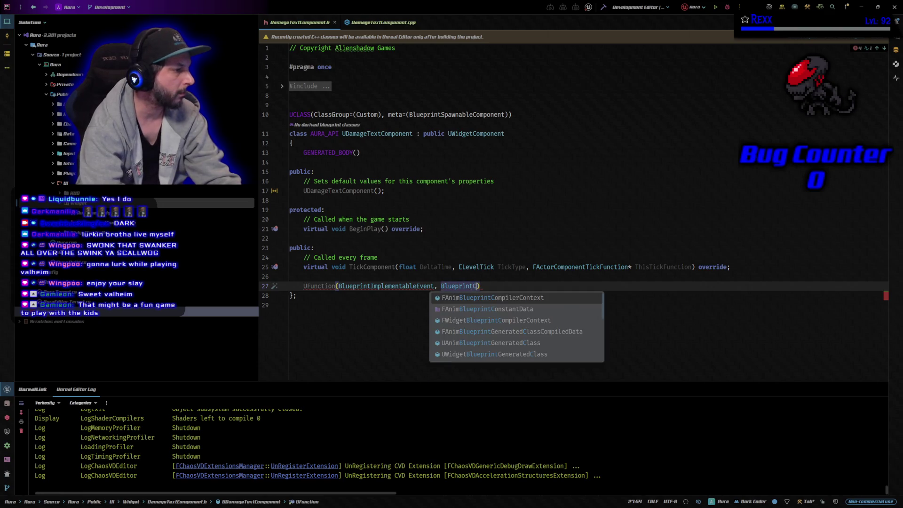
pyautogui.write('allable')
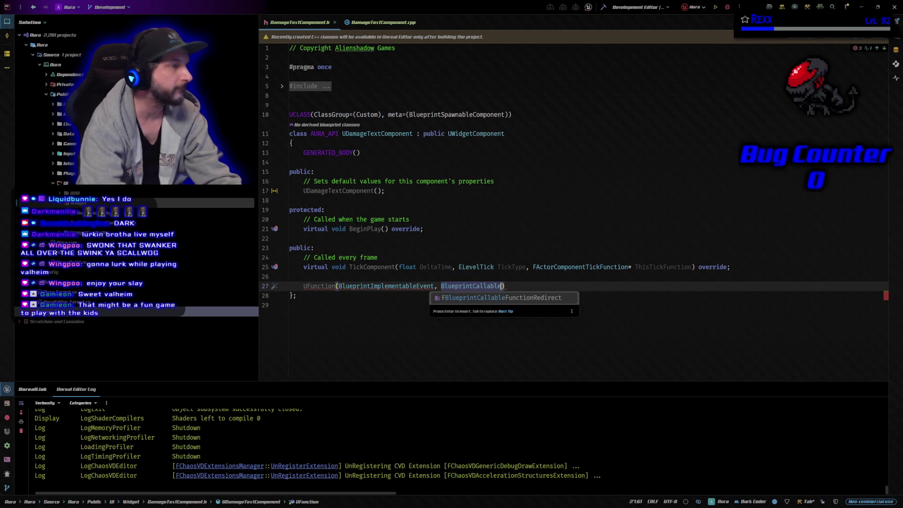
pyautogui.write(')')
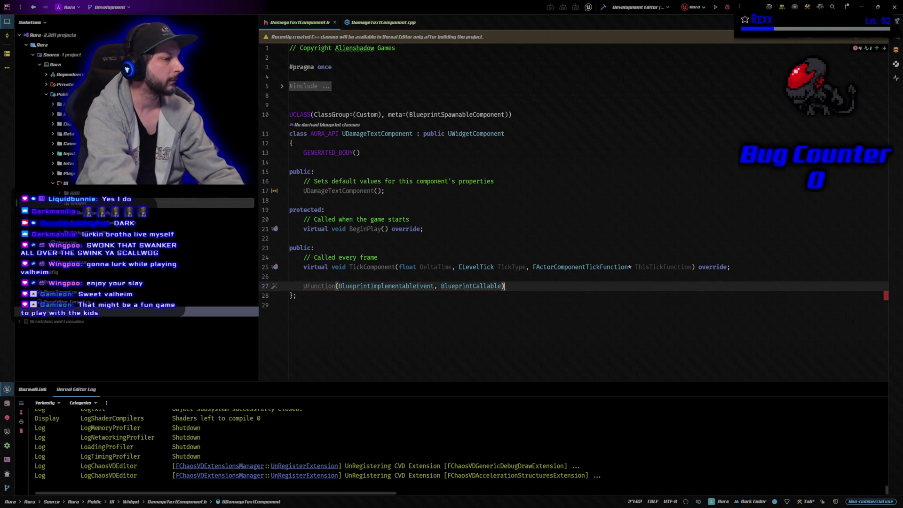
pyautogui.press('Return')
pyautogui.press('Up')
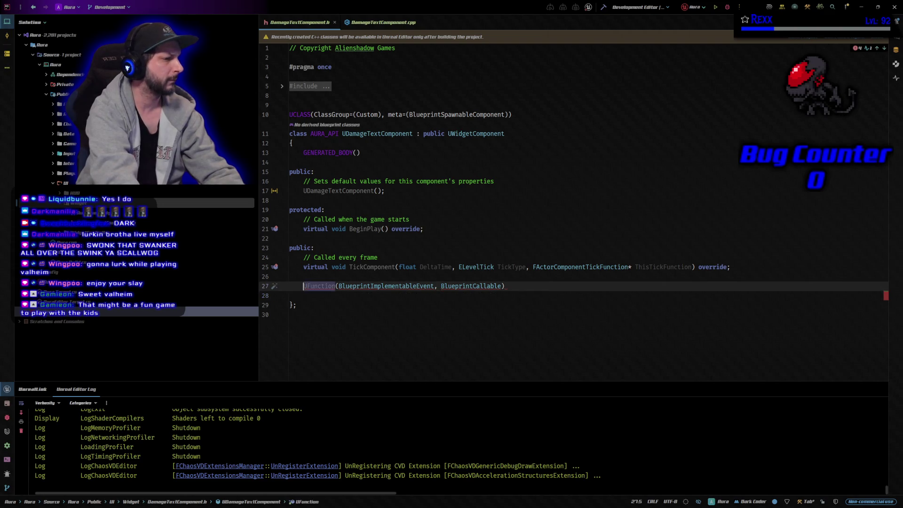
pyautogui.hotkey('ctrl', 'shift', 'Right')
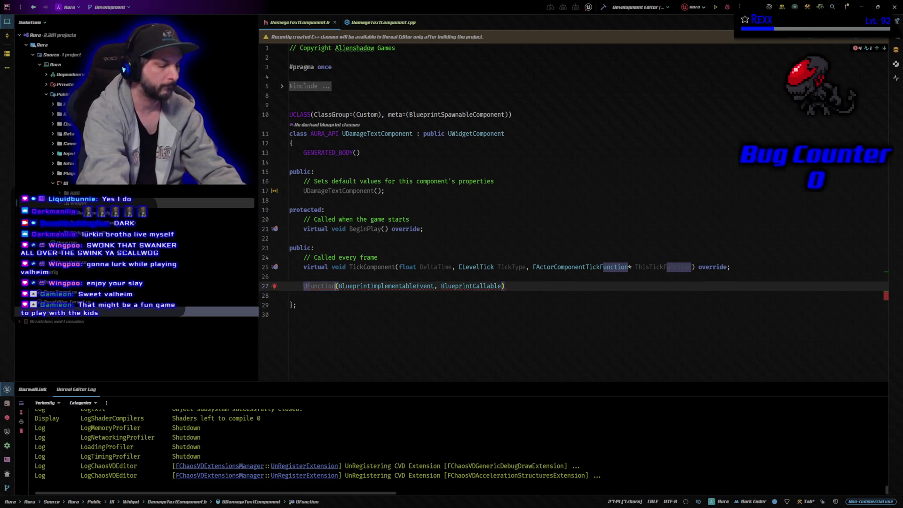
pyautogui.write('TION')
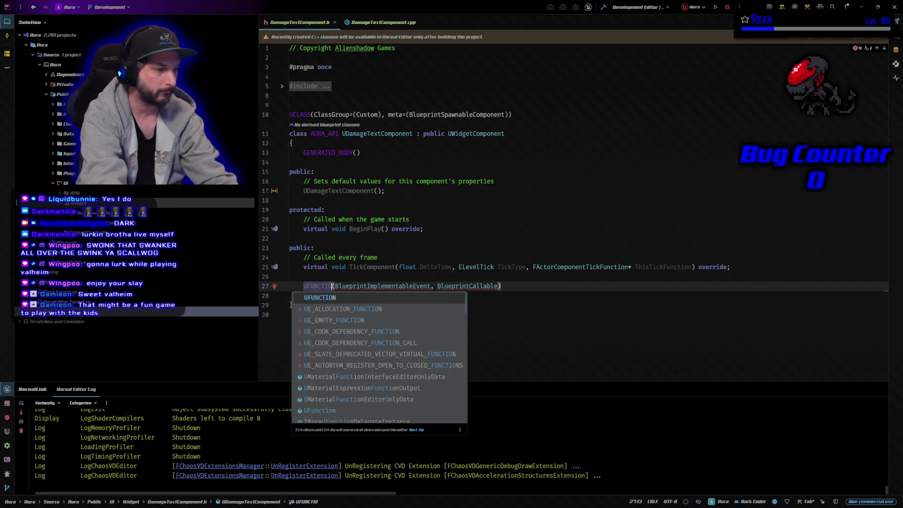
pyautogui.press('Escape')
# Step: Declare void SetDamageText(float Damage); beneath the macro, then view DamageTextComponent.cpp
pyautogui.click(304, 295)
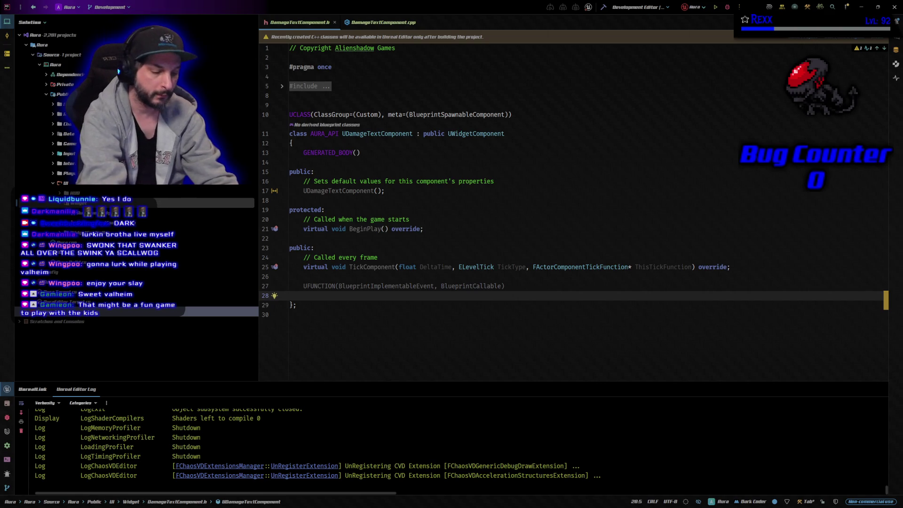
pyautogui.write('void Set')
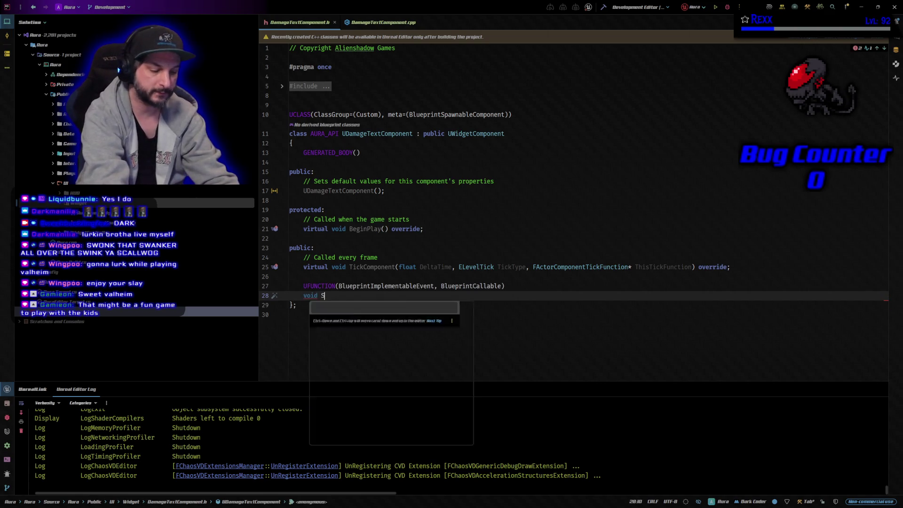
pyautogui.write('D')
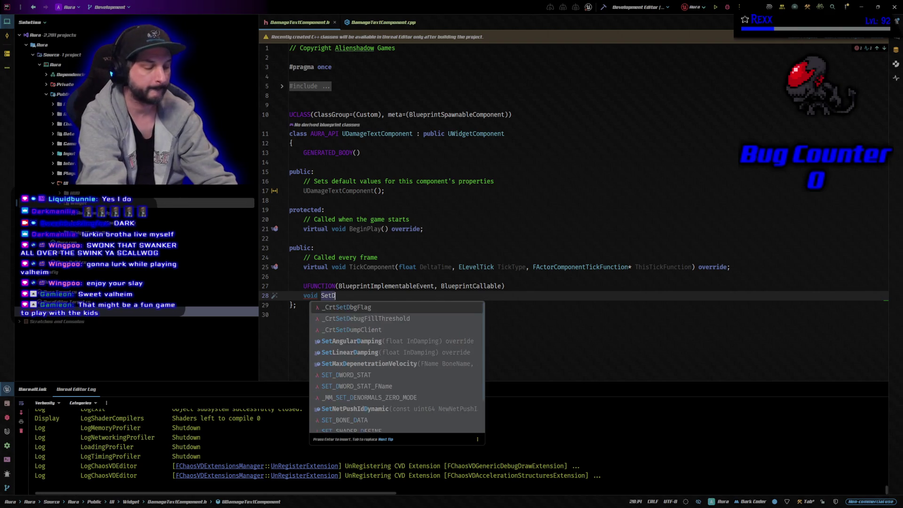
pyautogui.write('amageText')
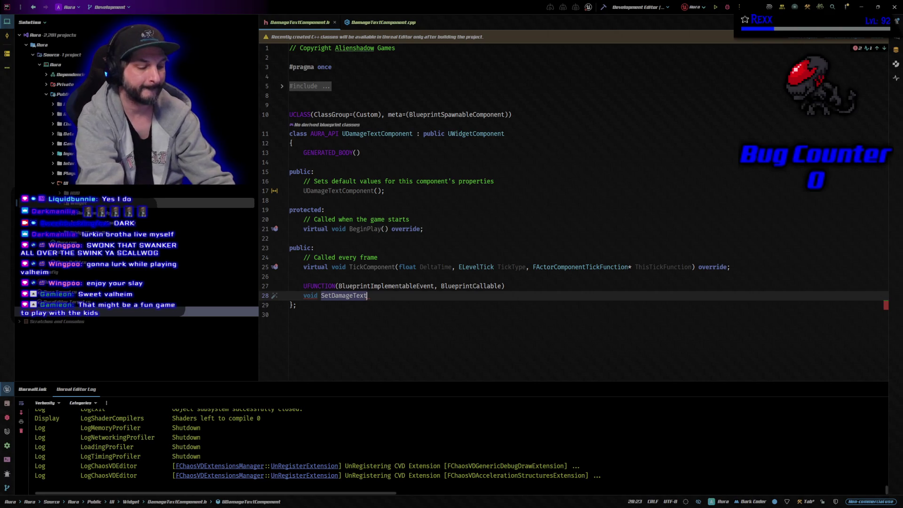
pyautogui.write('(fl')
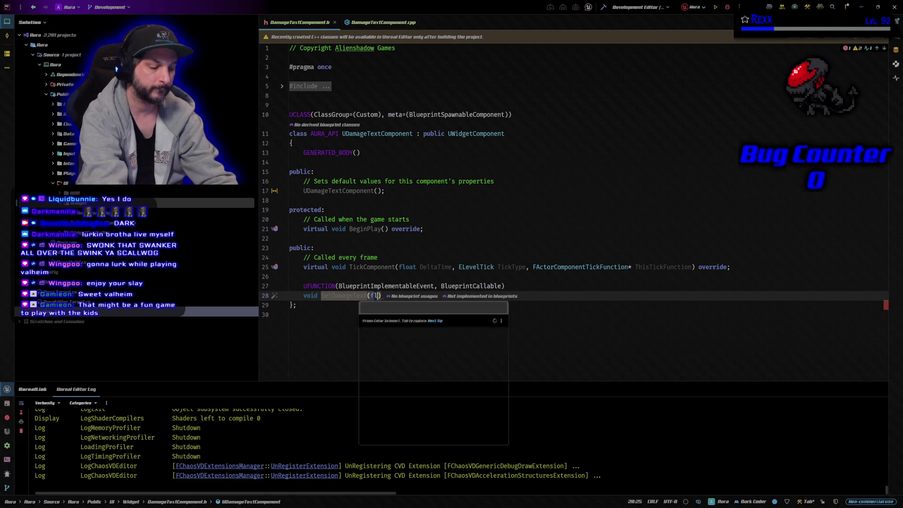
pyautogui.write('oat ')
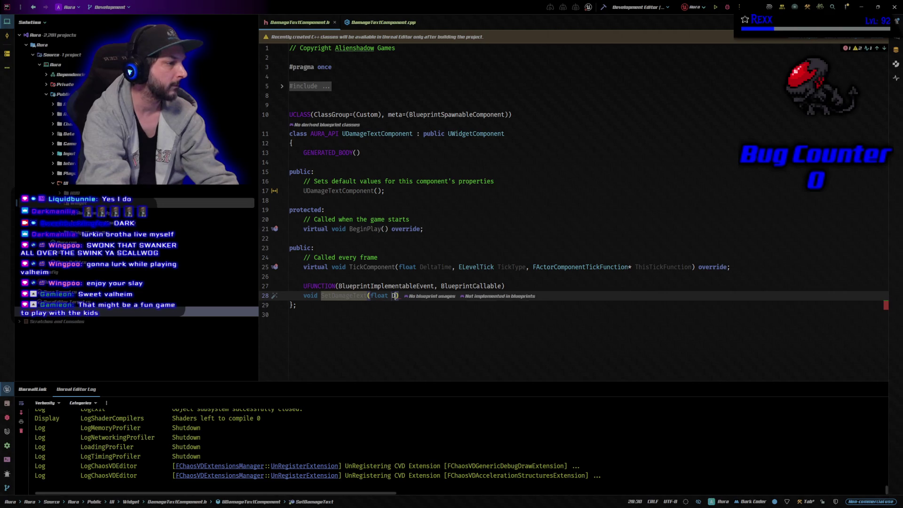
pyautogui.write('Damage')
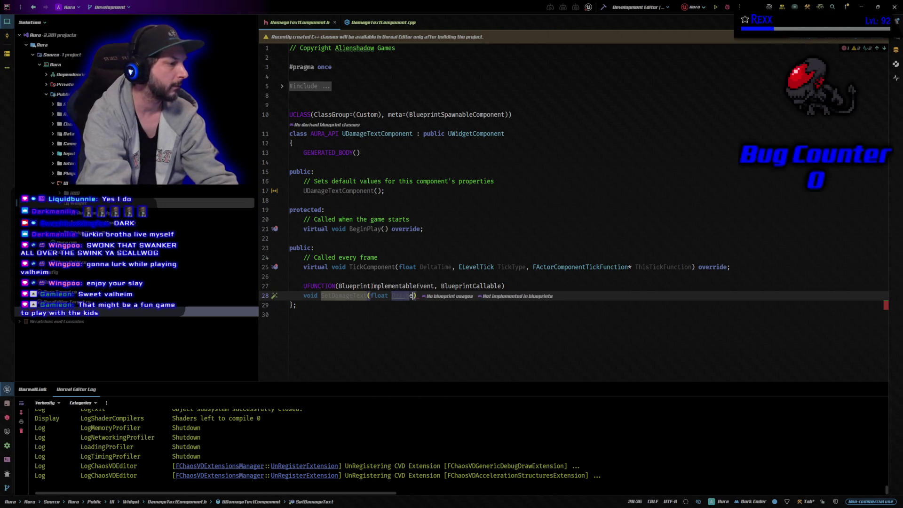
pyautogui.press('Tab')
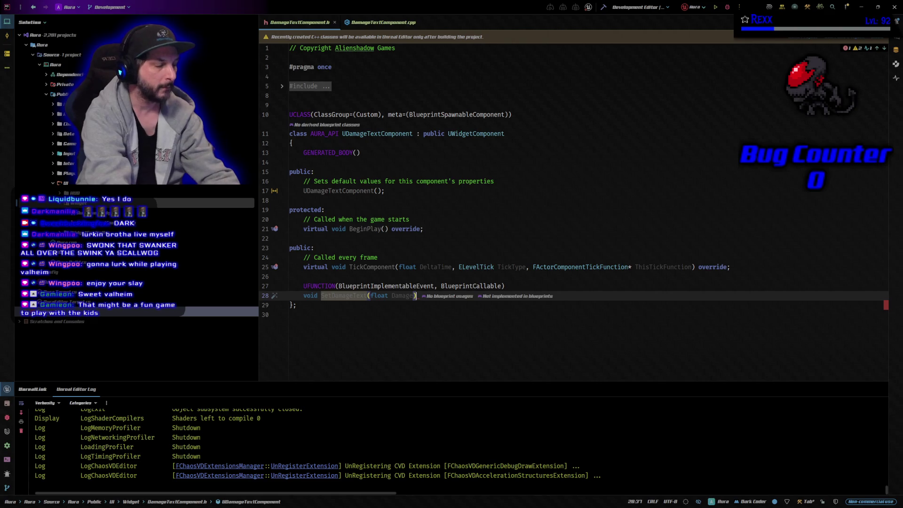
pyautogui.write(';')
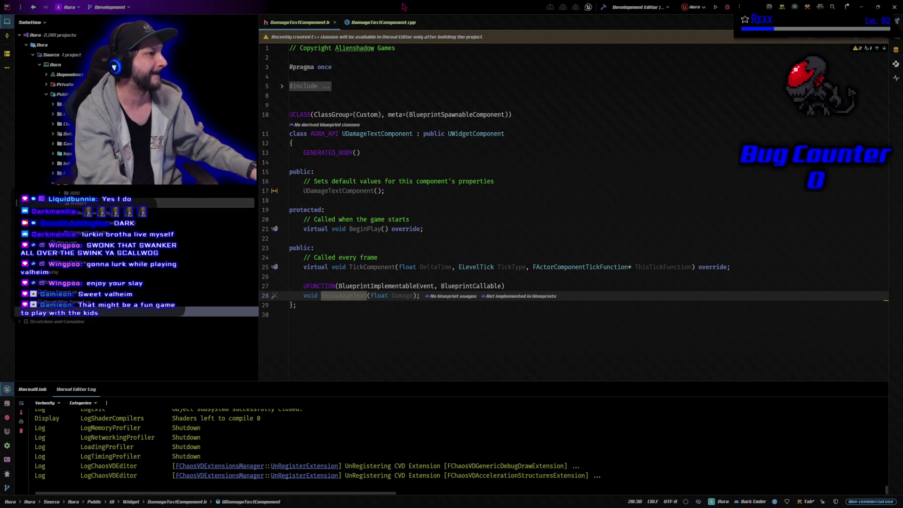
pyautogui.click(366, 23)
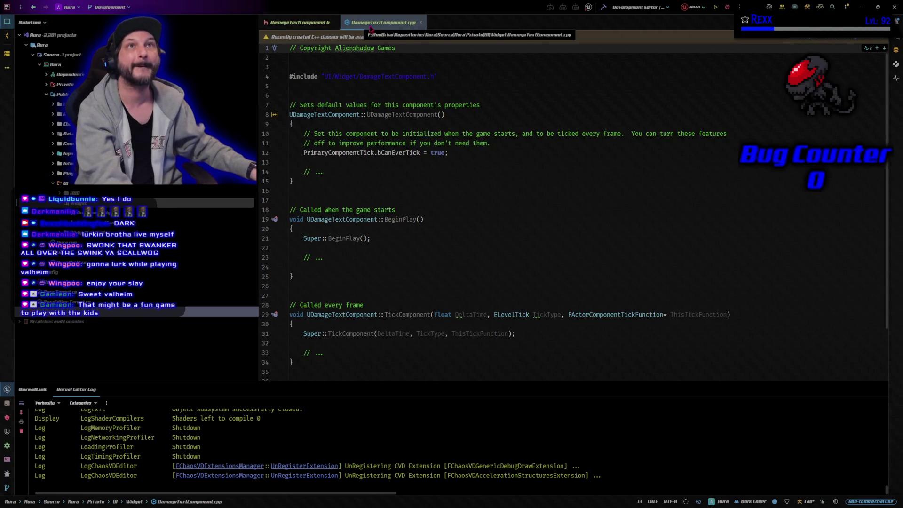
# Step: Build the Aura project, launch it in Unreal with debugging, and restore last session's editors
pyautogui.hotkey('ctrl', 'Tab')
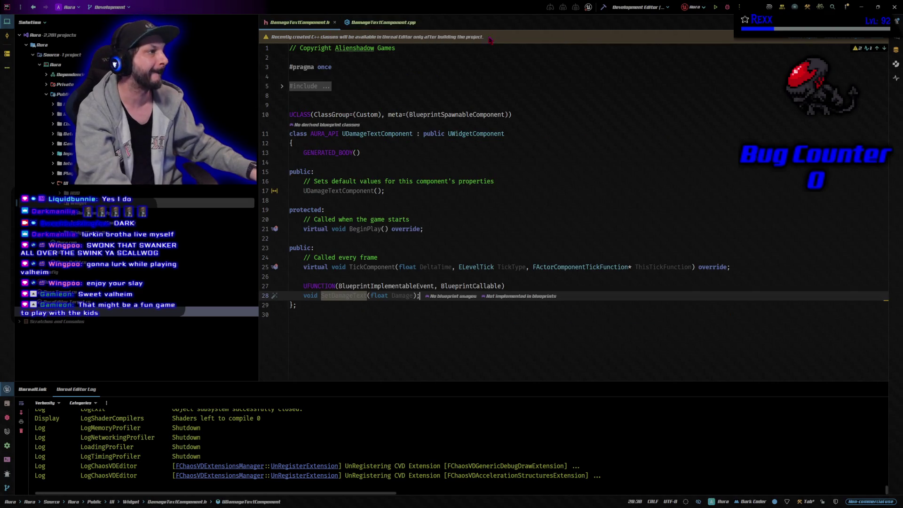
pyautogui.click(603, 8)
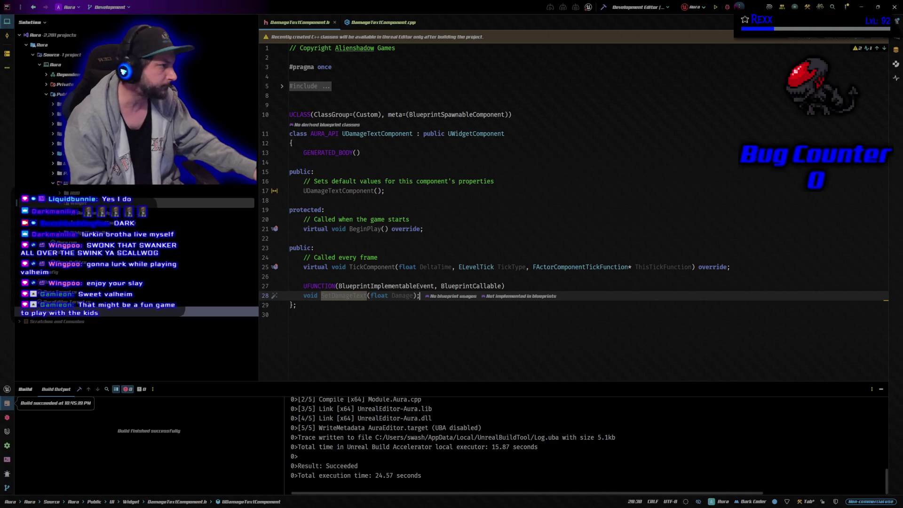
pyautogui.click(727, 7)
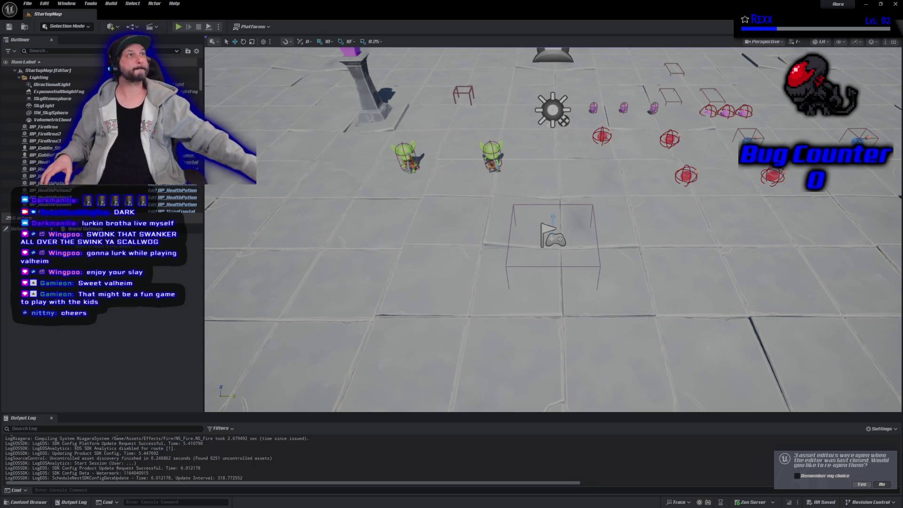
pyautogui.click(861, 484)
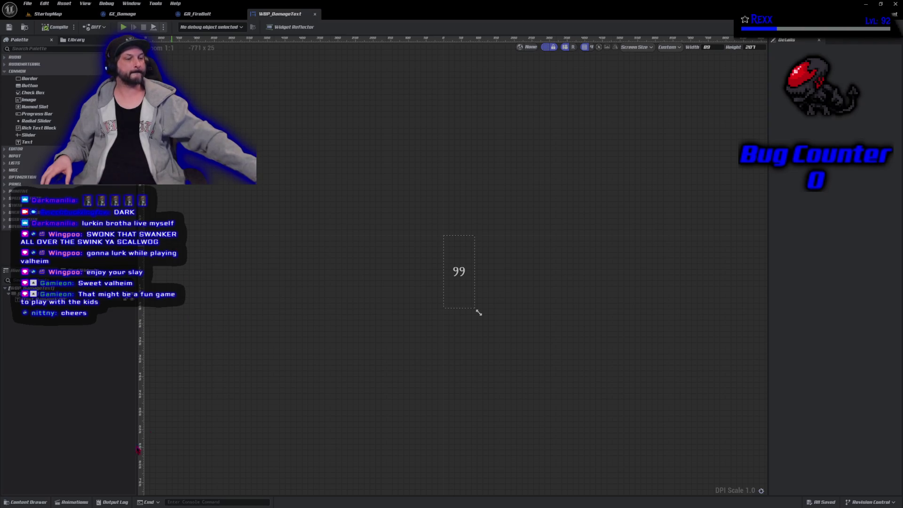
# Step: Create a Blueprint Class in the FloatingText folder with DamageTextComponent as parent
pyautogui.click(26, 28)
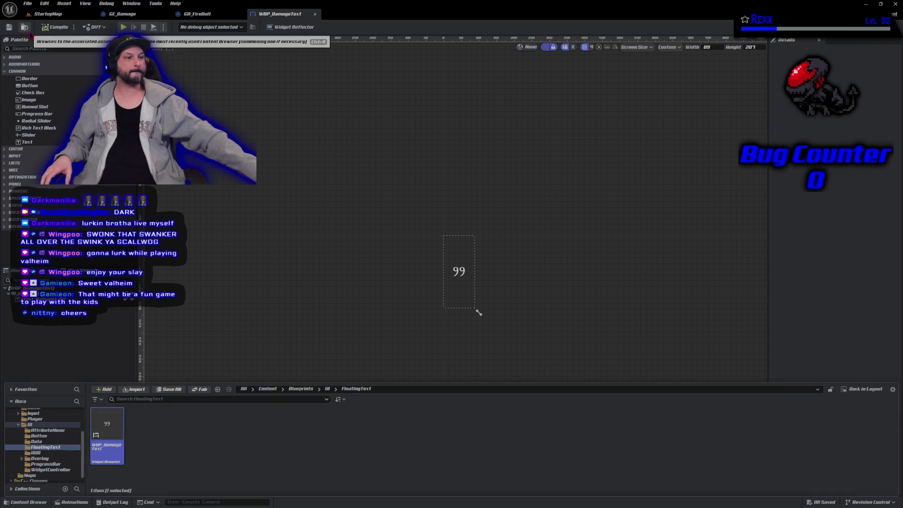
pyautogui.rightClick(196, 437)
pyautogui.click(236, 228)
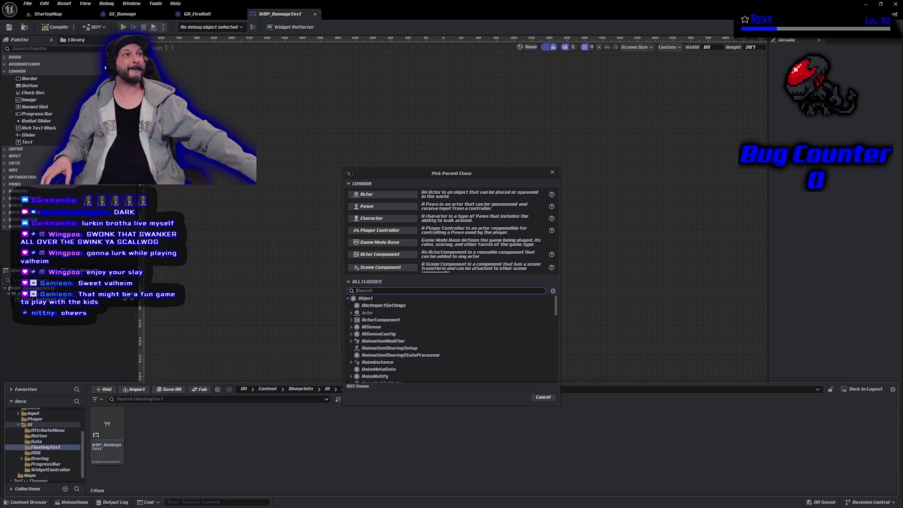
pyautogui.scroll(-3, 405, 338)
pyautogui.scroll(-10, 405, 337)
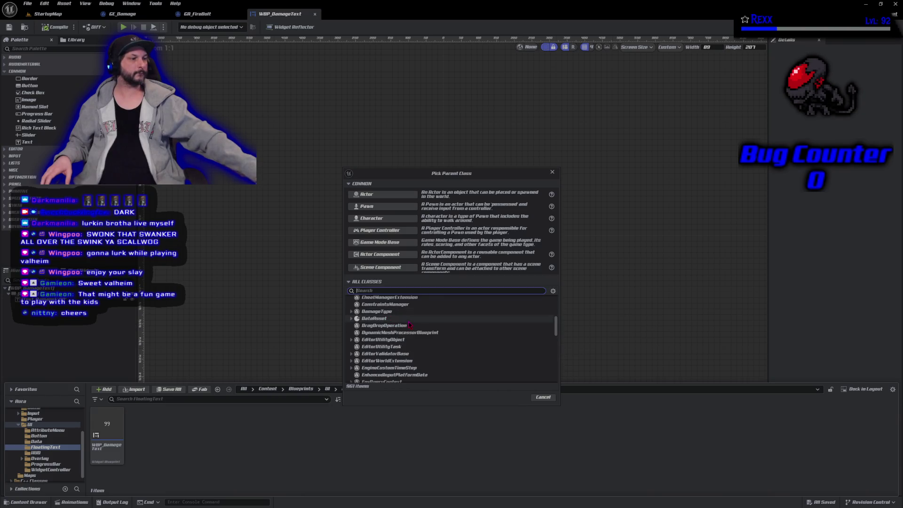
pyautogui.scroll(3, 409, 329)
pyautogui.scroll(-5, 407, 322)
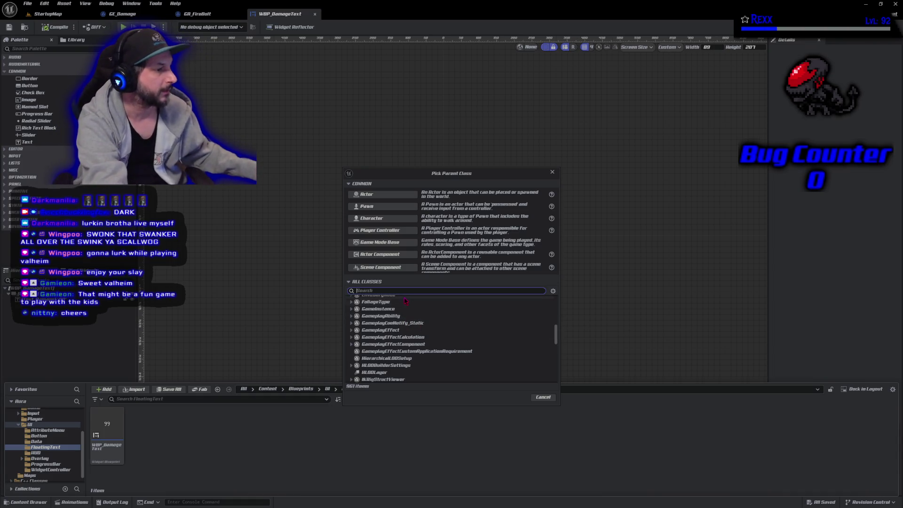
pyautogui.write('d')
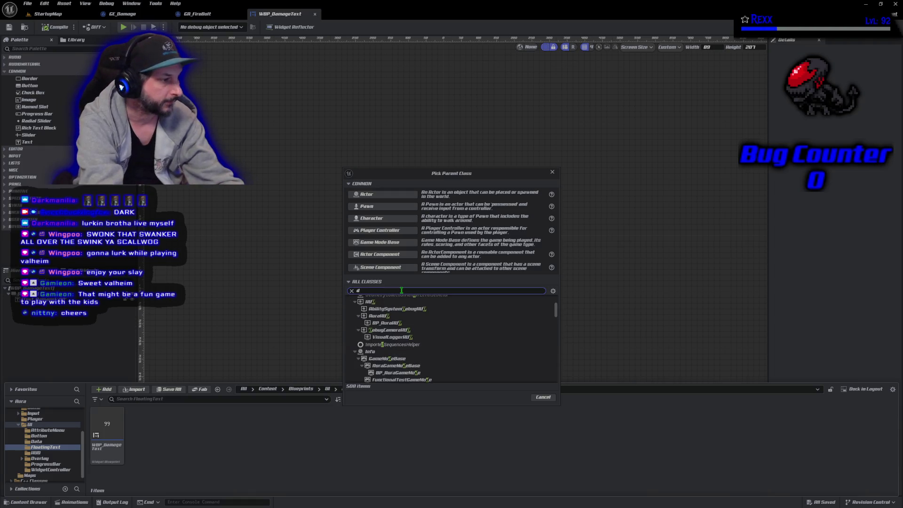
pyautogui.write('amage')
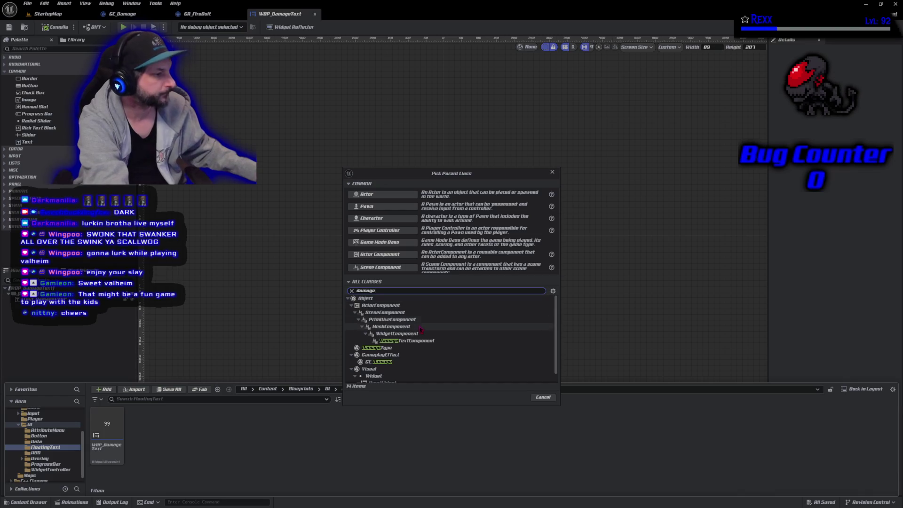
pyautogui.click(405, 340)
pyautogui.click(514, 398)
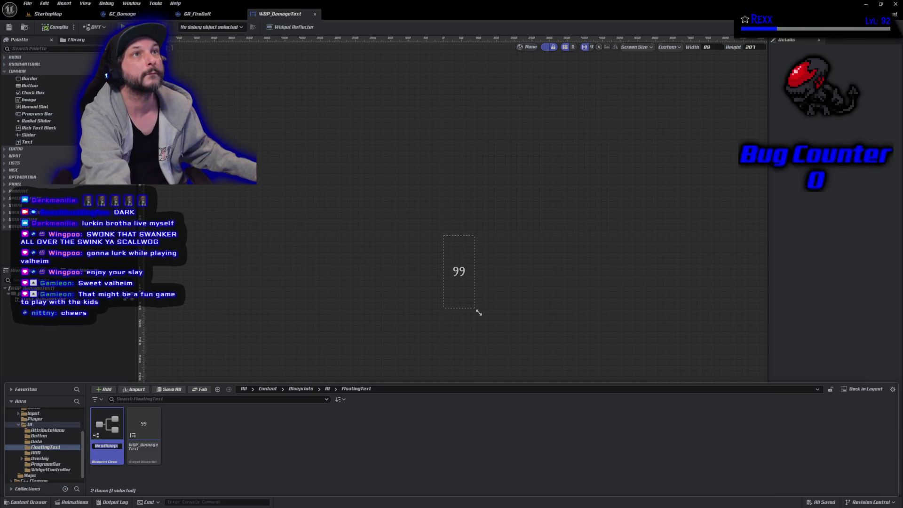
# Step: Rename the new asset to BP_DamageTextComponent and open it in the Blueprint editor
pyautogui.click(103, 446)
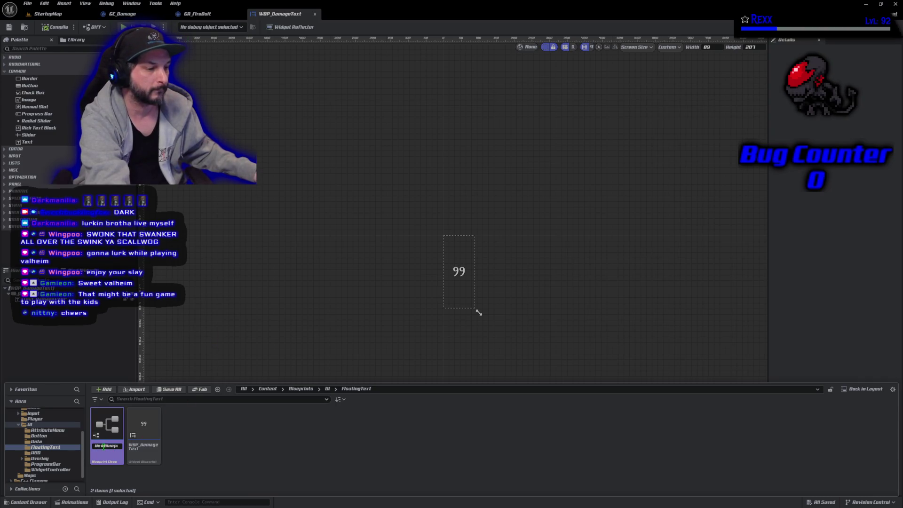
pyautogui.press('BackSpace')
pyautogui.press('BackSpace')
pyautogui.press('BackSpace')
pyautogui.write('B')
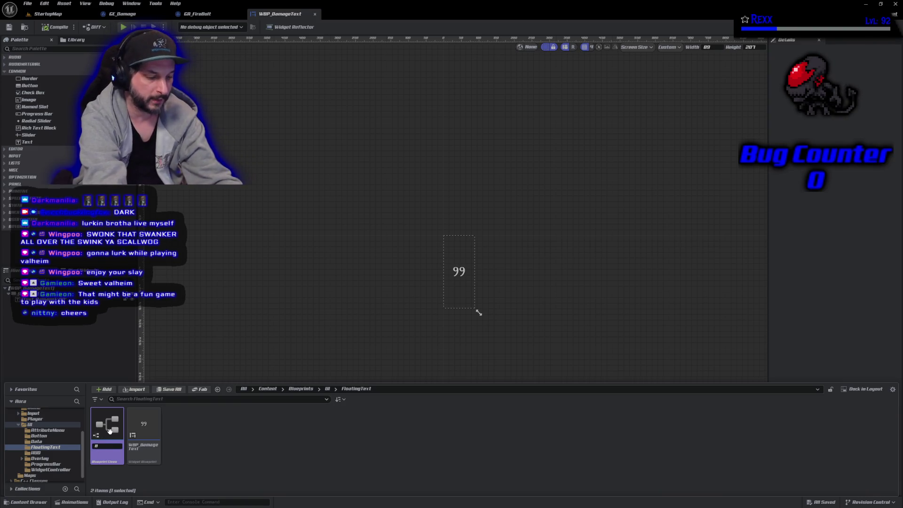
pyautogui.write('amageT')
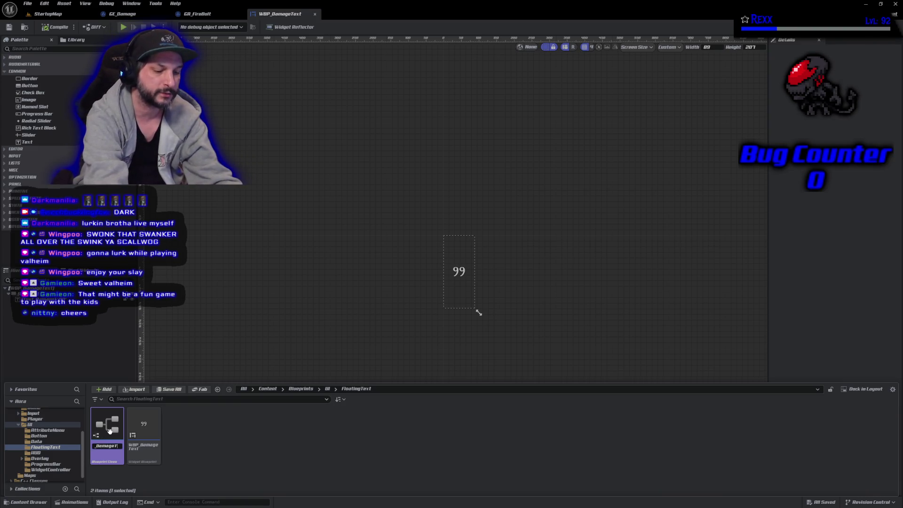
pyautogui.write('extComponent')
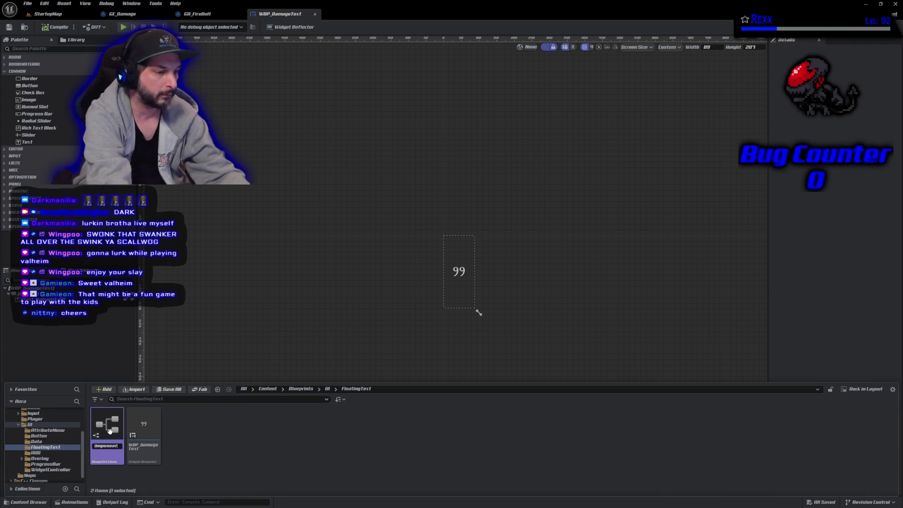
pyautogui.press('BackSpace')
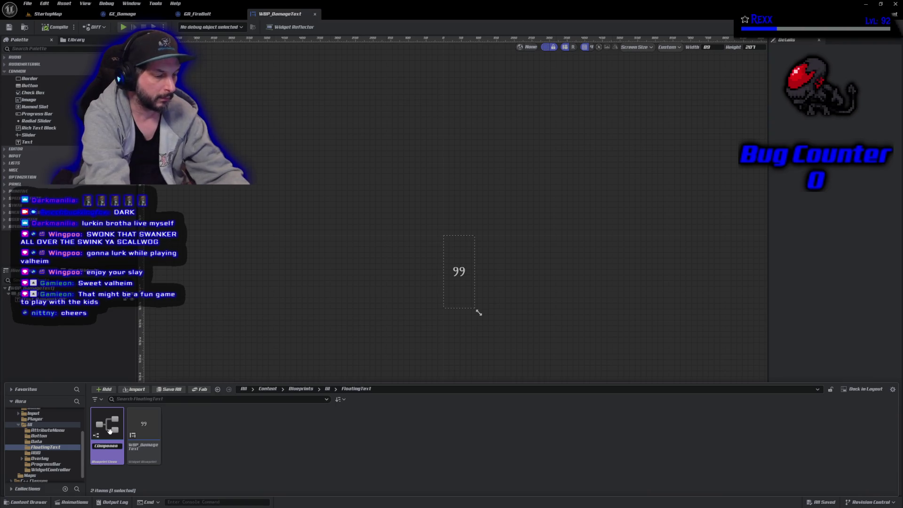
pyautogui.write('t')
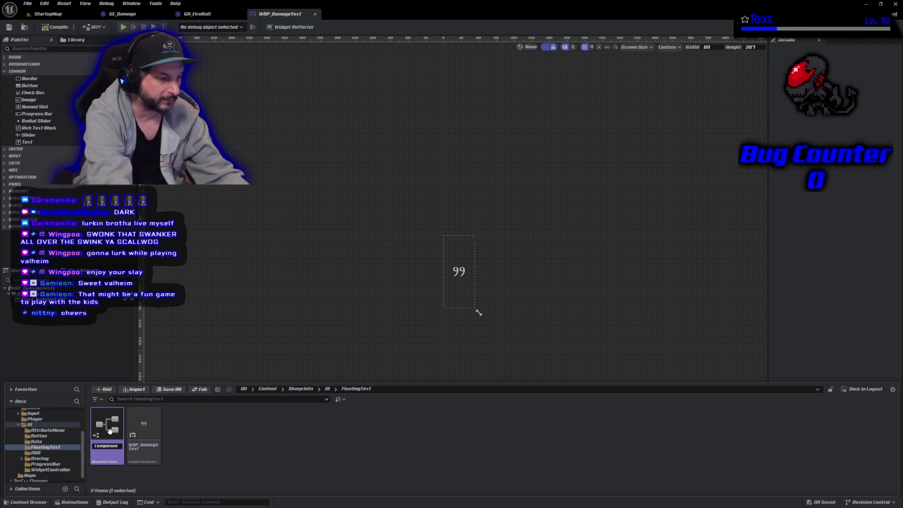
pyautogui.press('Return')
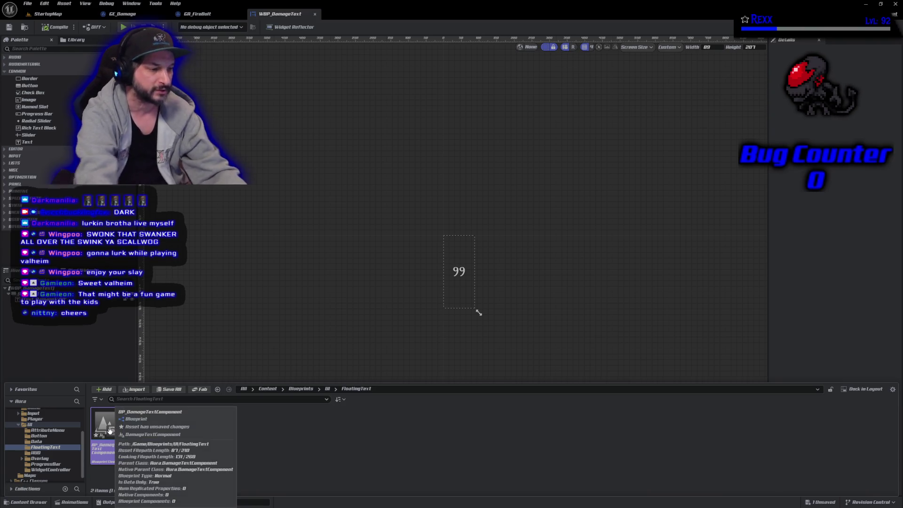
pyautogui.doubleClick(109, 431)
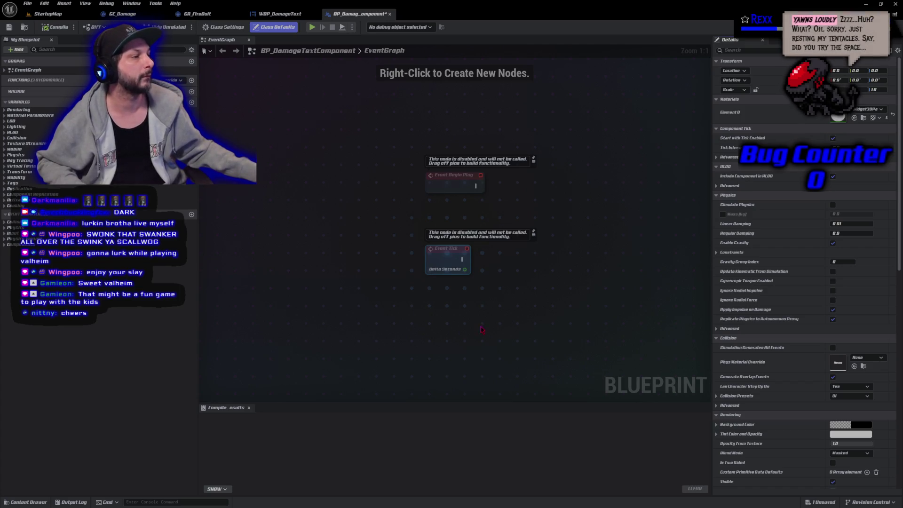
pyautogui.moveTo(466, 305); pyautogui.dragTo(300, 281)
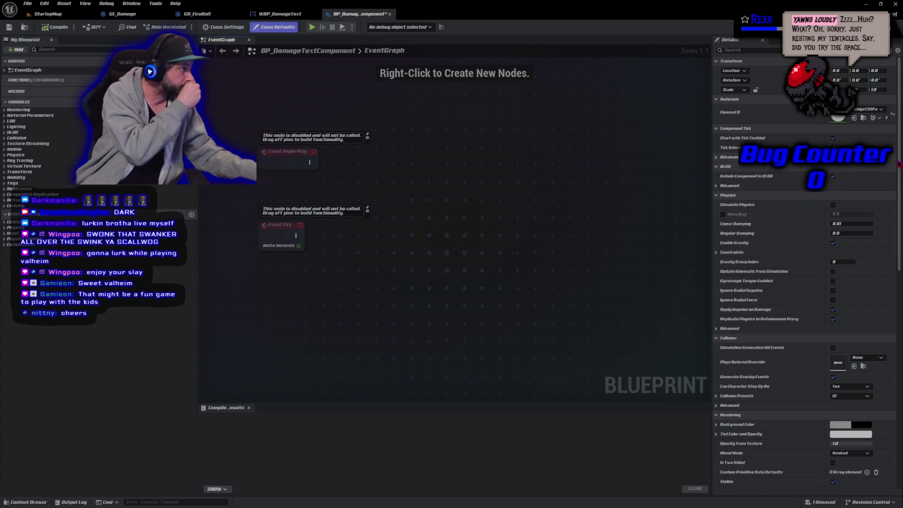
# Step: Save BP_DamageTextComponent and scroll its Details panel down to the Widget Class setting
pyautogui.moveTo(899, 169); pyautogui.dragTo(892, 372)
pyautogui.scroll(15, 892, 373)
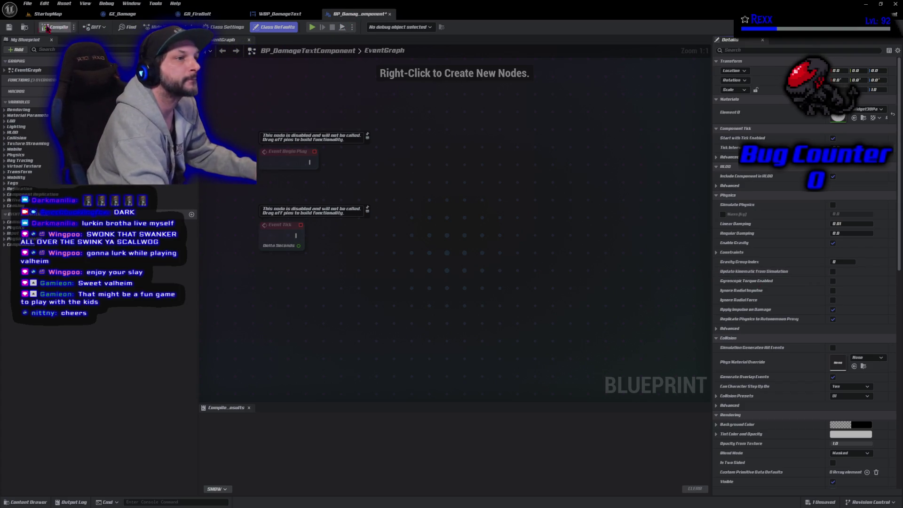
pyautogui.click(10, 28)
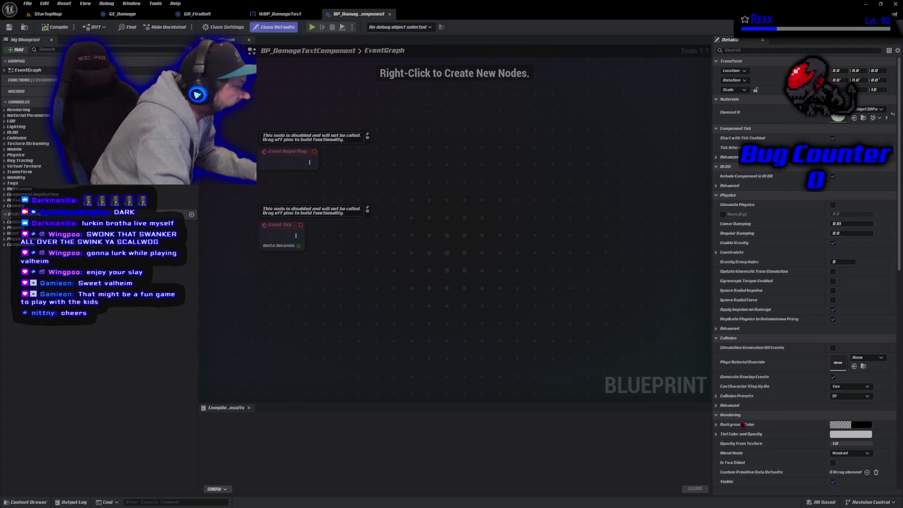
pyautogui.scroll(-3, 744, 433)
pyautogui.scroll(-3, 743, 434)
pyautogui.scroll(-6, 744, 436)
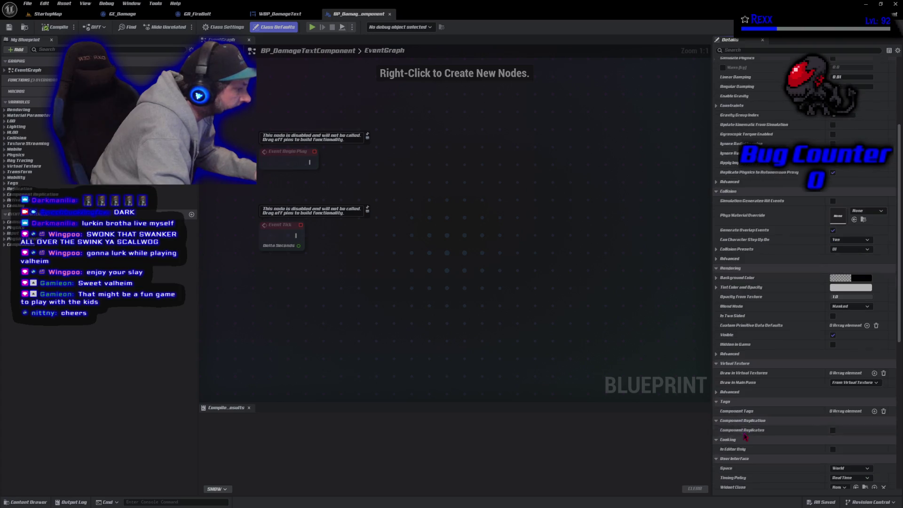
pyautogui.scroll(-5, 743, 446)
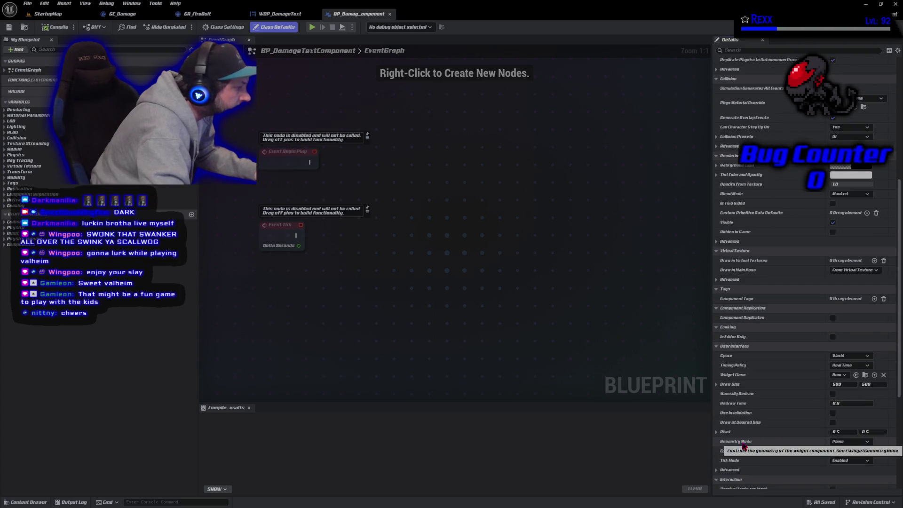
pyautogui.scroll(-1, 744, 446)
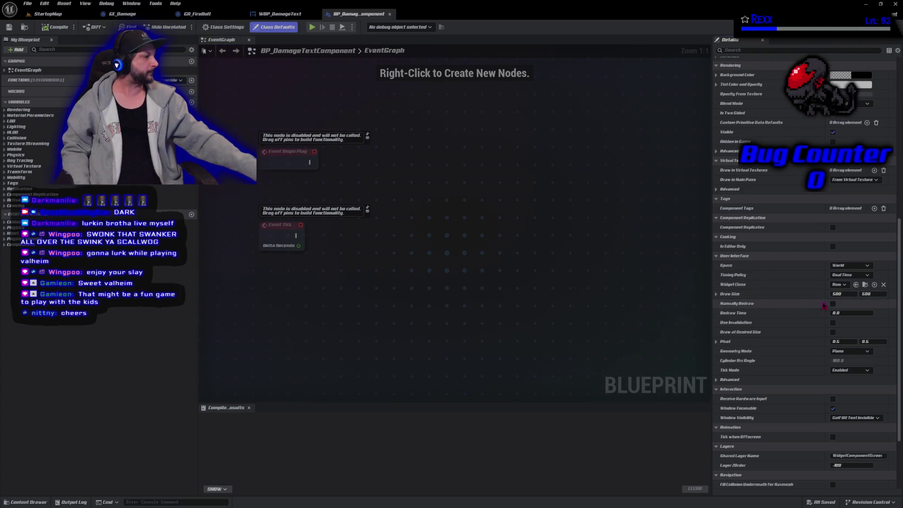
pyautogui.click(842, 284)
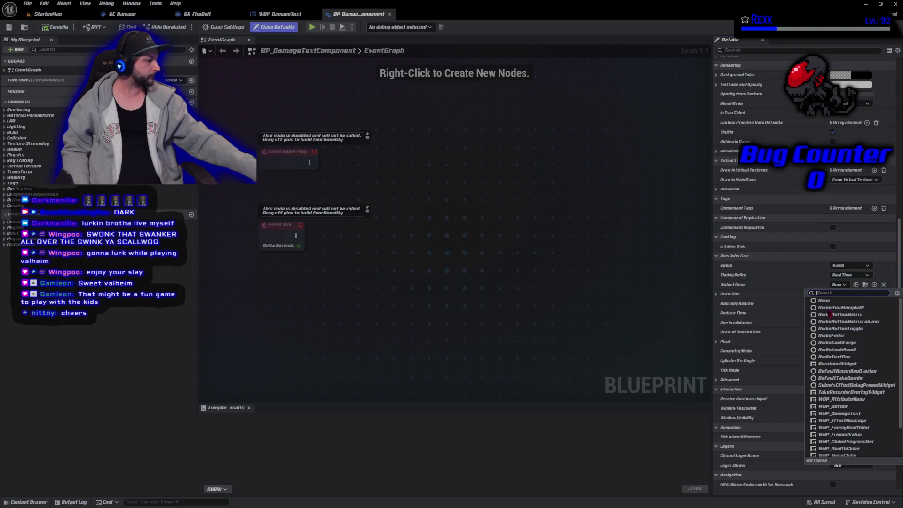
# Step: Set Widget Class to WBP_DamageText, then compile and save the Blueprint
pyautogui.click(854, 412)
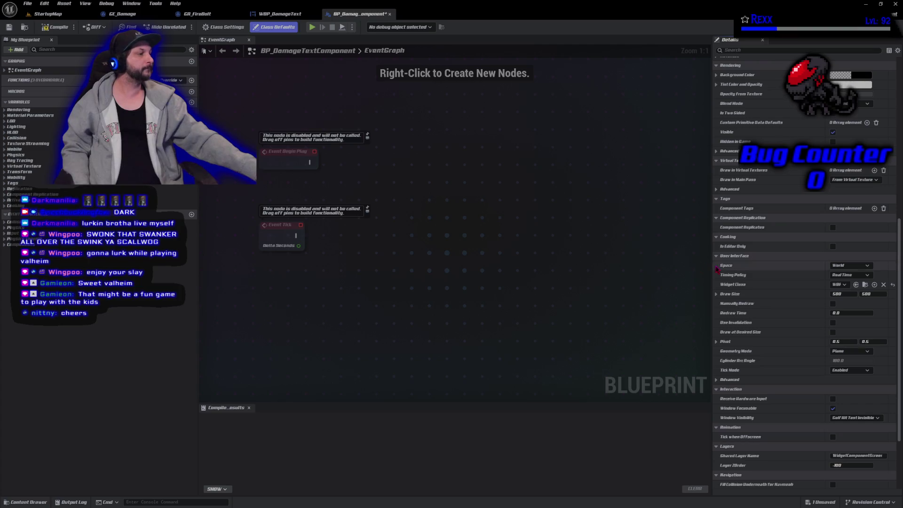
pyautogui.moveTo(715, 274); pyautogui.dragTo(650, 273)
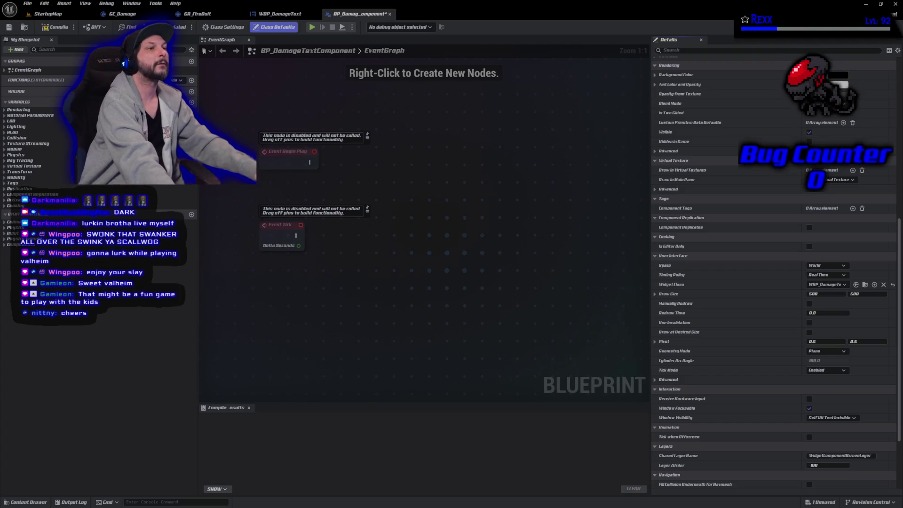
pyautogui.click(51, 28)
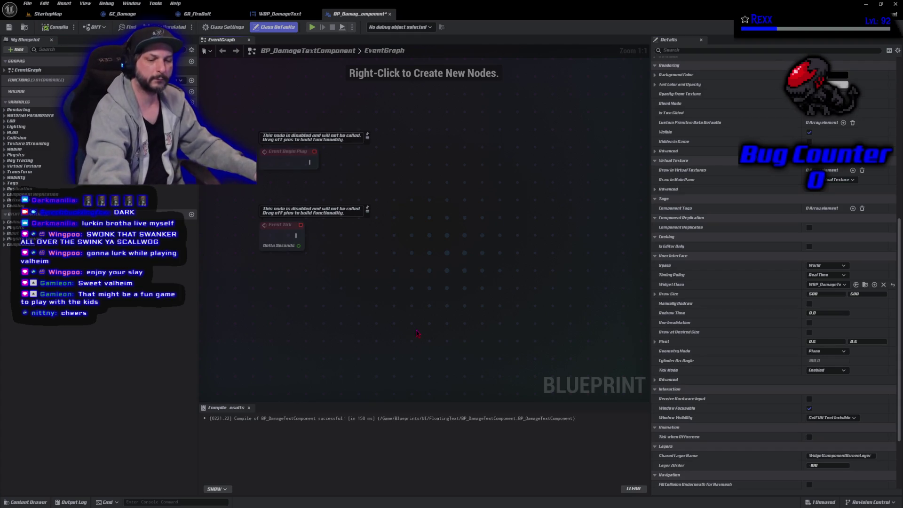
pyautogui.hotkey('ctrl', 's')
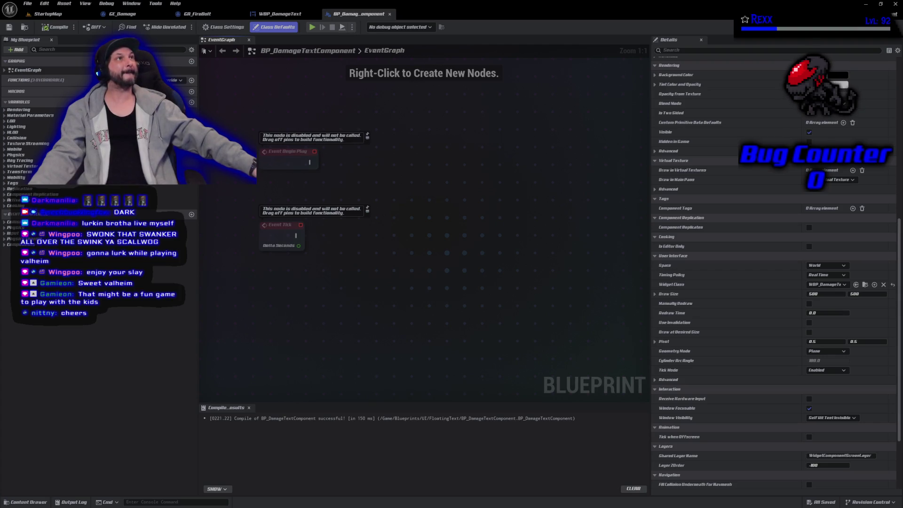
# Step: Right-click the empty Event Graph to bring up the list of node actions
pyautogui.rightClick(499, 217)
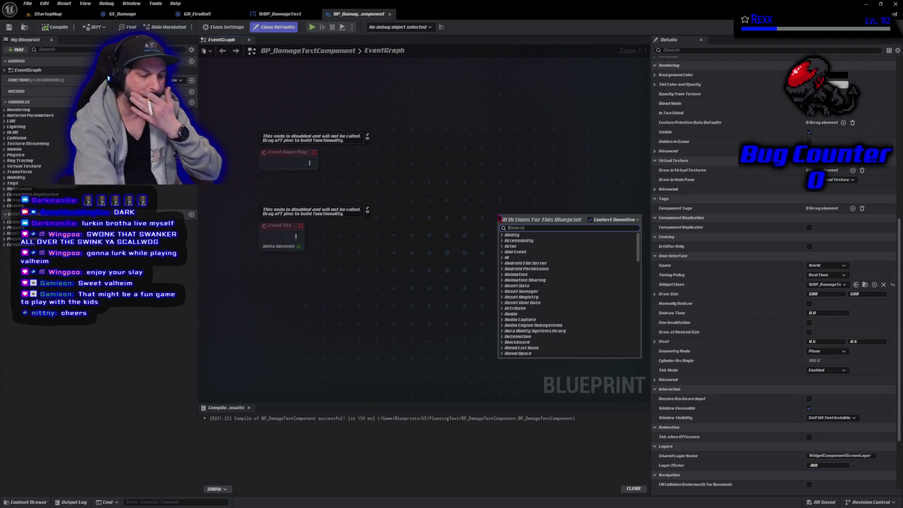
# Step: Place an Event SetDamageText node at the lower left of the graph
pyautogui.write('event set d')
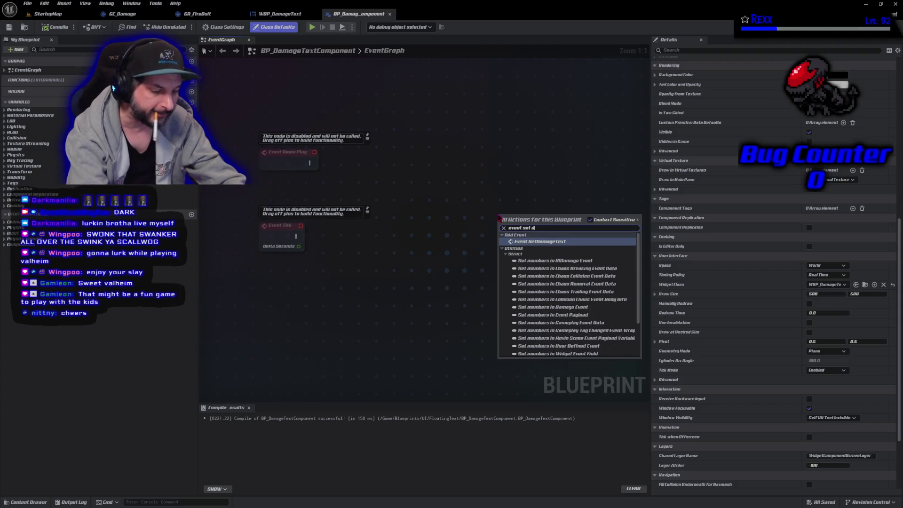
pyautogui.write('amage text')
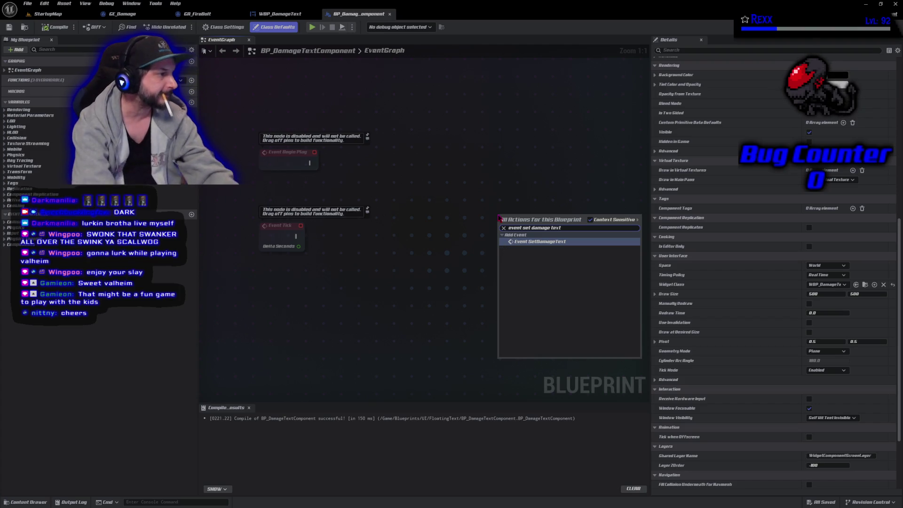
pyautogui.press('Return')
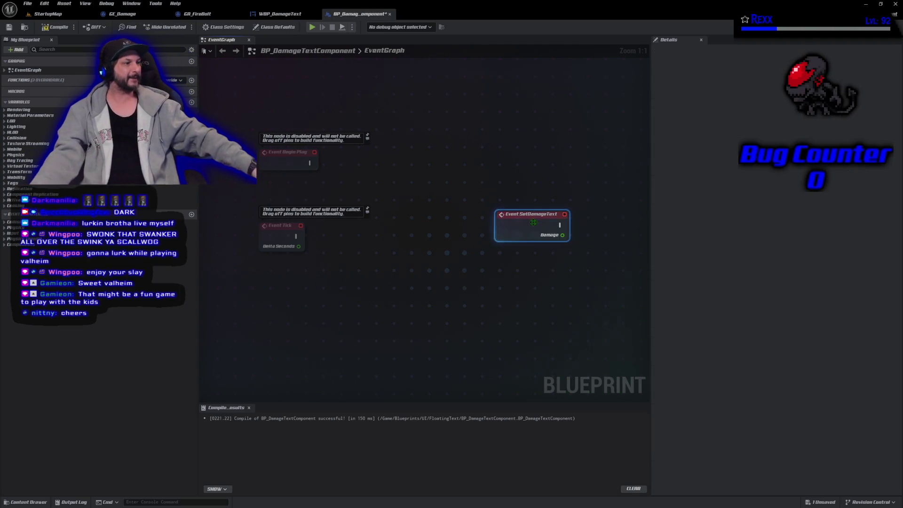
pyautogui.moveTo(501, 212)
pyautogui.mouseDown()
pyautogui.moveTo(209, 314)
pyautogui.moveTo(236, 280)
pyautogui.moveTo(279, 300)
pyautogui.mouseUp()
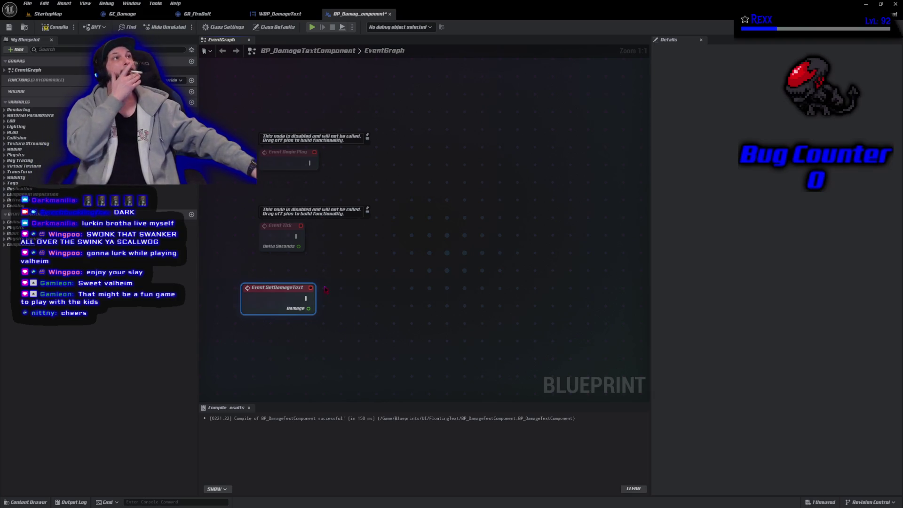
# Step: Add a Get User Widget Object node and cast its output to WBP_DamageText
pyautogui.hotkey('ctrl', 'v')
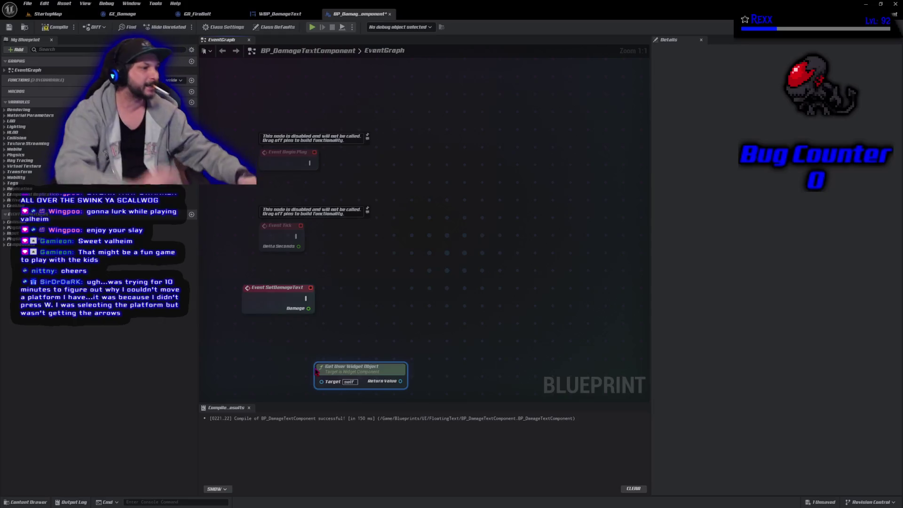
pyautogui.moveTo(351, 367)
pyautogui.mouseDown()
pyautogui.moveTo(268, 345)
pyautogui.moveTo(256, 329)
pyautogui.mouseUp()
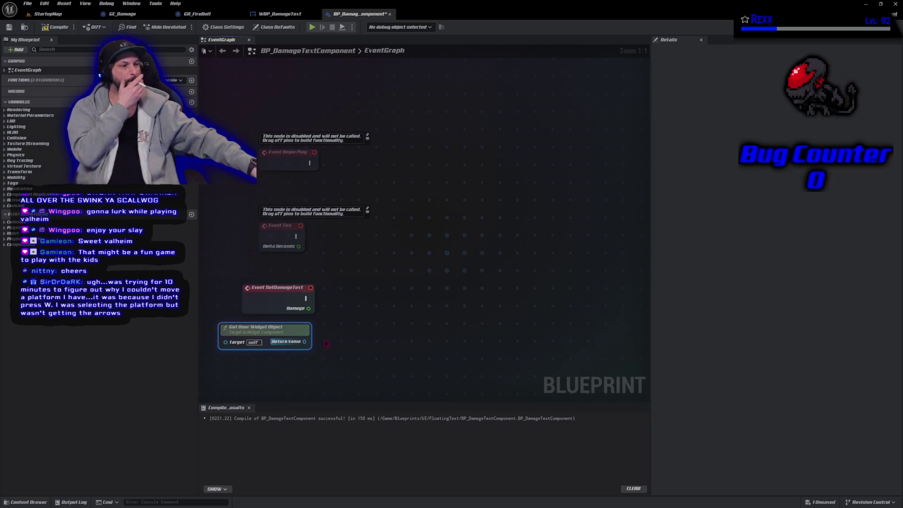
pyautogui.moveTo(305, 341); pyautogui.dragTo(328, 340)
pyautogui.write('cast t')
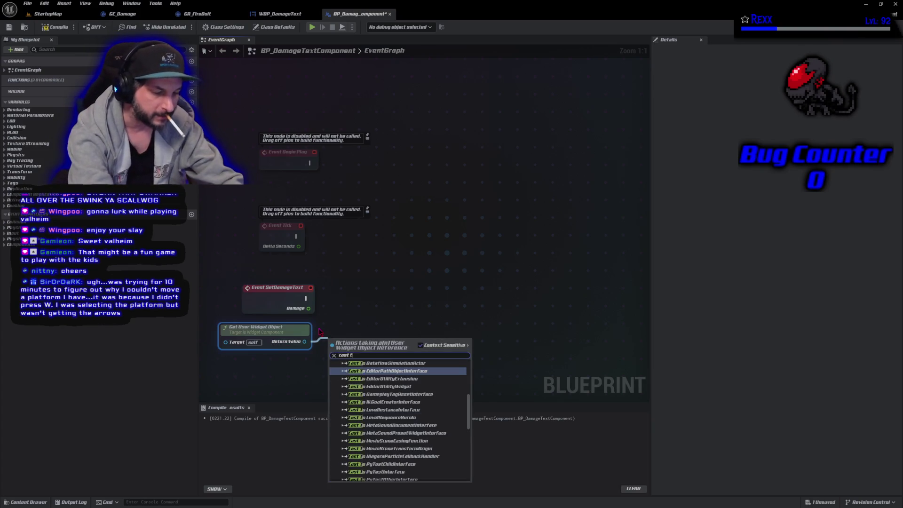
pyautogui.write('o w')
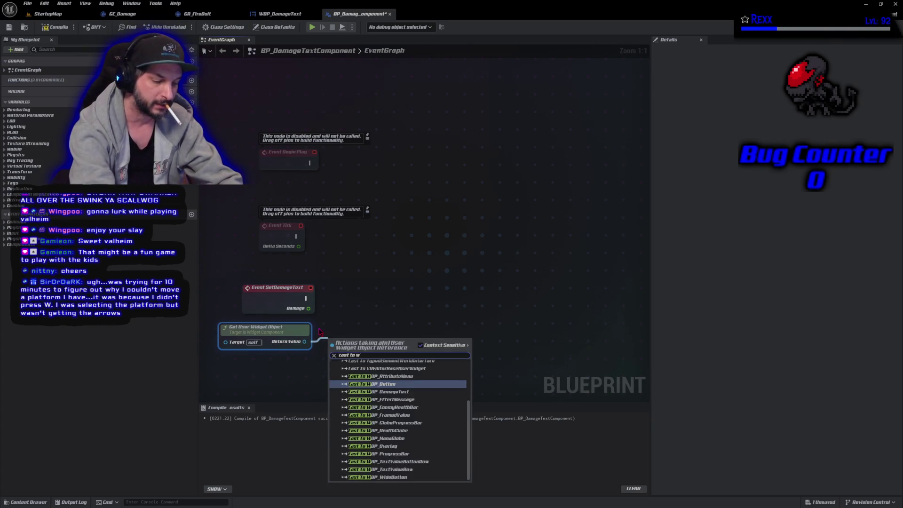
pyautogui.write('bp')
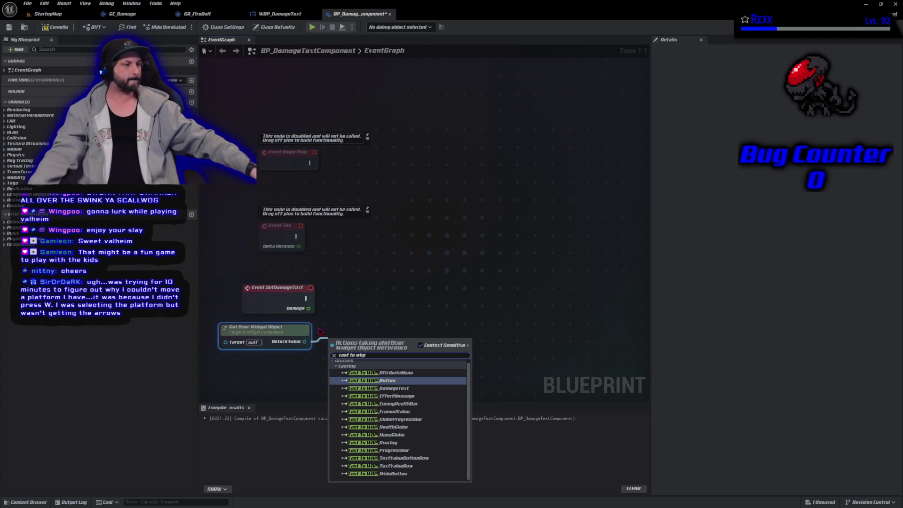
pyautogui.click(391, 388)
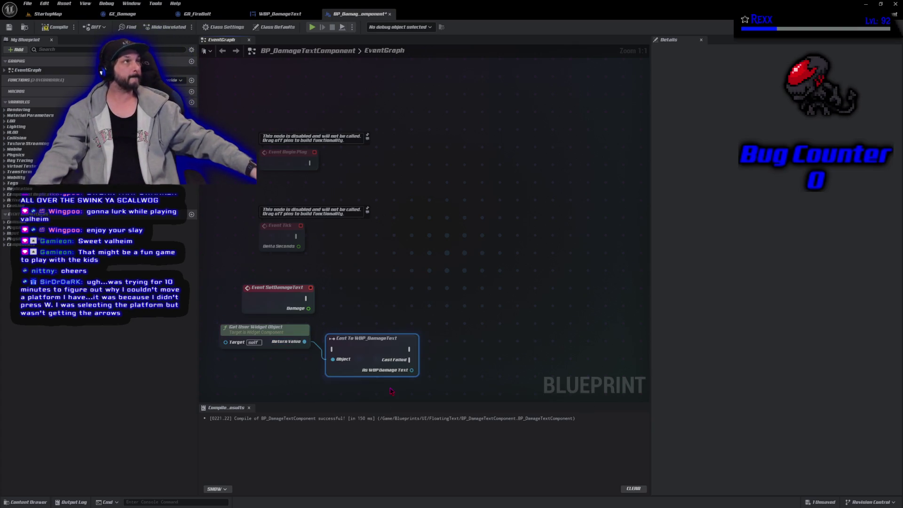
pyautogui.moveTo(372, 338); pyautogui.dragTo(382, 288)
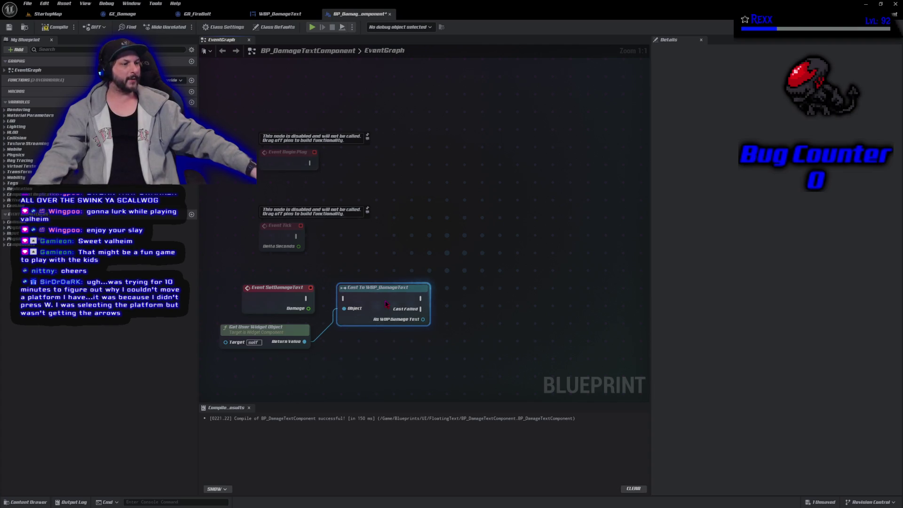
pyautogui.click(273, 335)
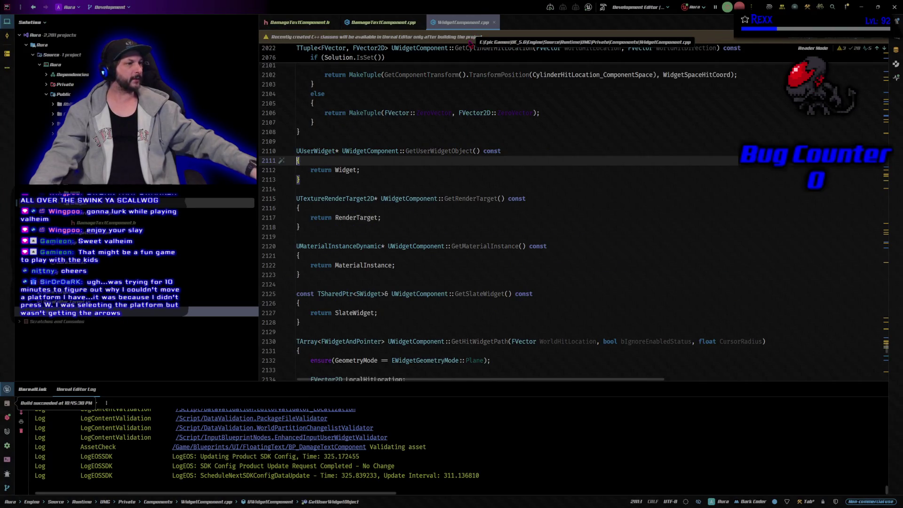
# Step: Inspect GetUserWidgetObject in WidgetComponent.h and .cpp, close both files, and return to Unreal
pyautogui.moveTo(406, 151); pyautogui.dragTo(472, 151)
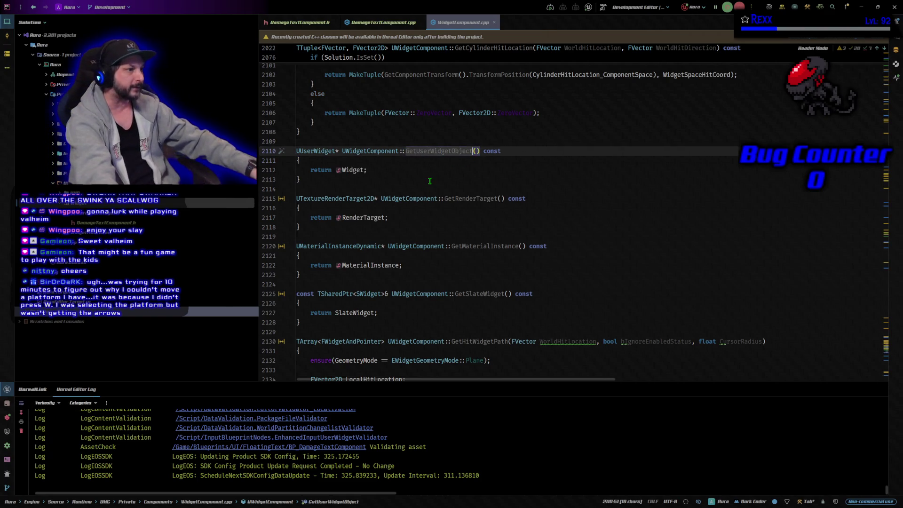
pyautogui.doubleClick(417, 152)
pyautogui.keyDown('ctrl'); pyautogui.click(418, 151); pyautogui.keyUp('ctrl')
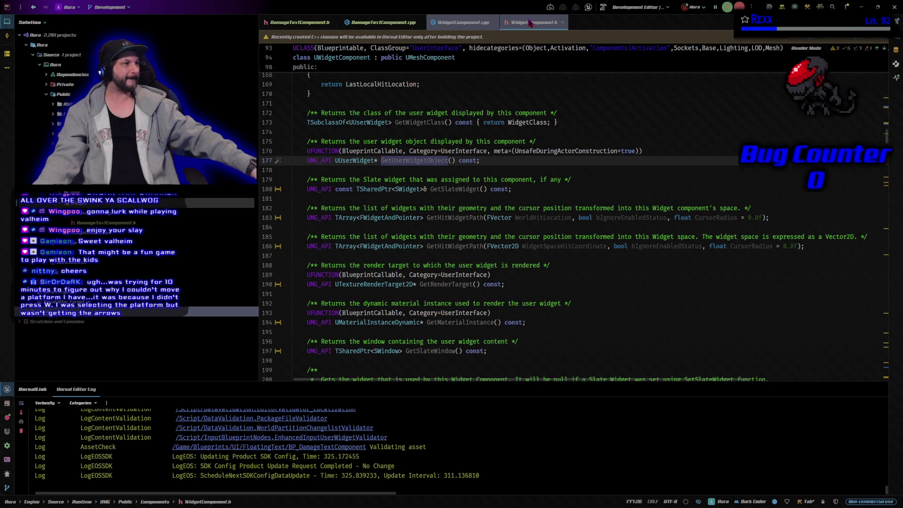
pyautogui.click(452, 23)
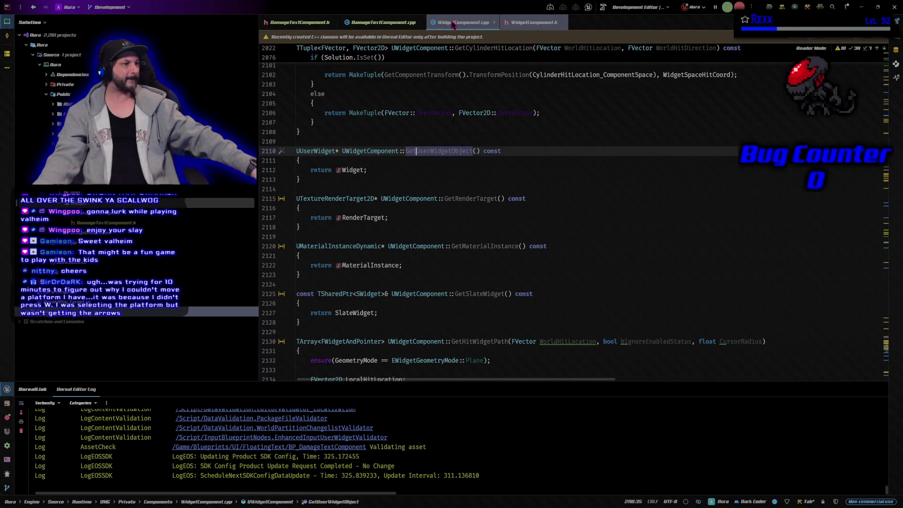
pyautogui.click(537, 24)
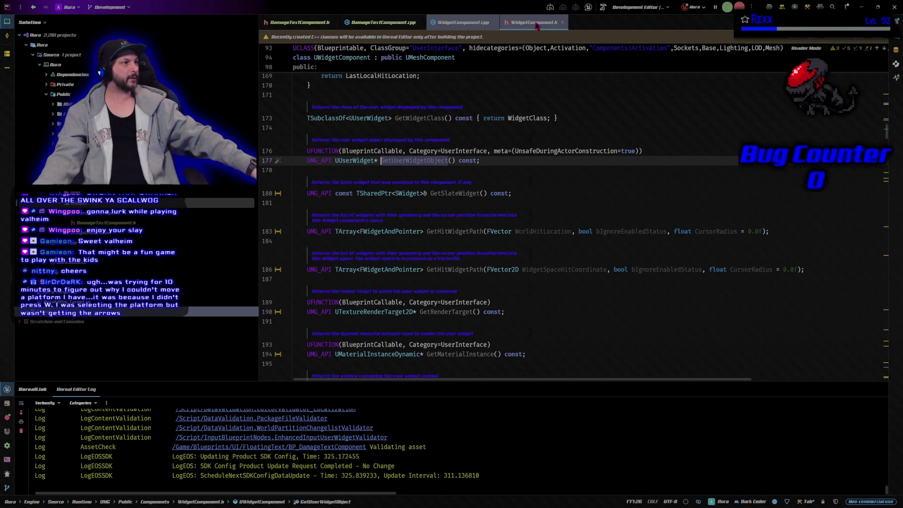
pyautogui.middleClick(536, 23)
pyautogui.middleClick(450, 23)
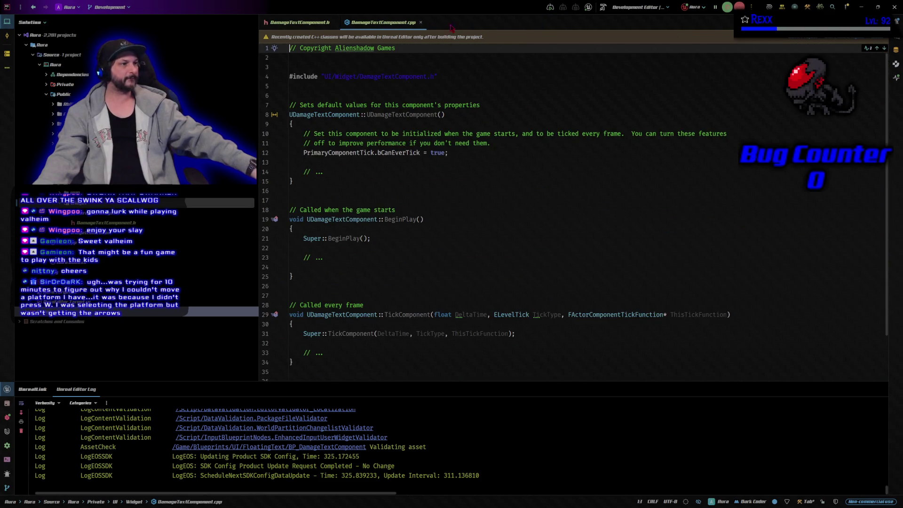
pyautogui.hotkey('alt', 'Tab')
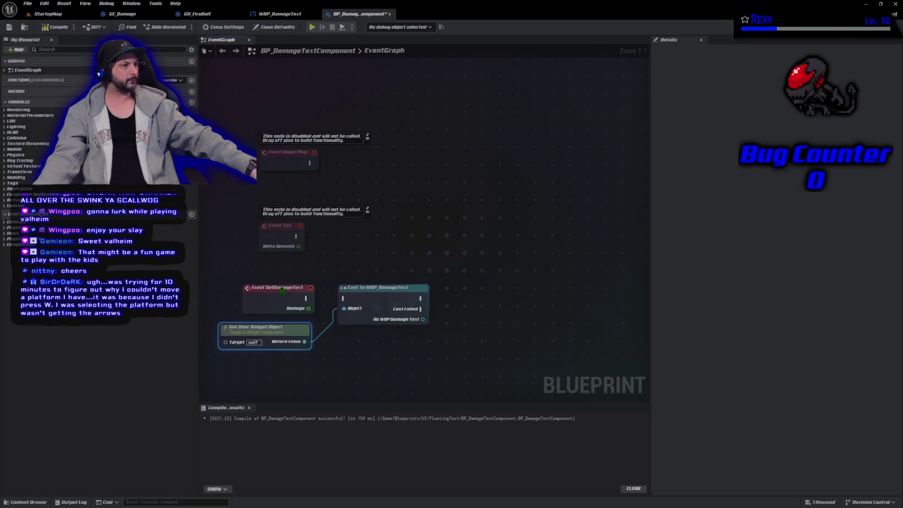
# Step: Wire Event SetDamageText's execution into Cast To WBP_DamageText, then compile and save
pyautogui.moveTo(281, 292); pyautogui.dragTo(326, 268)
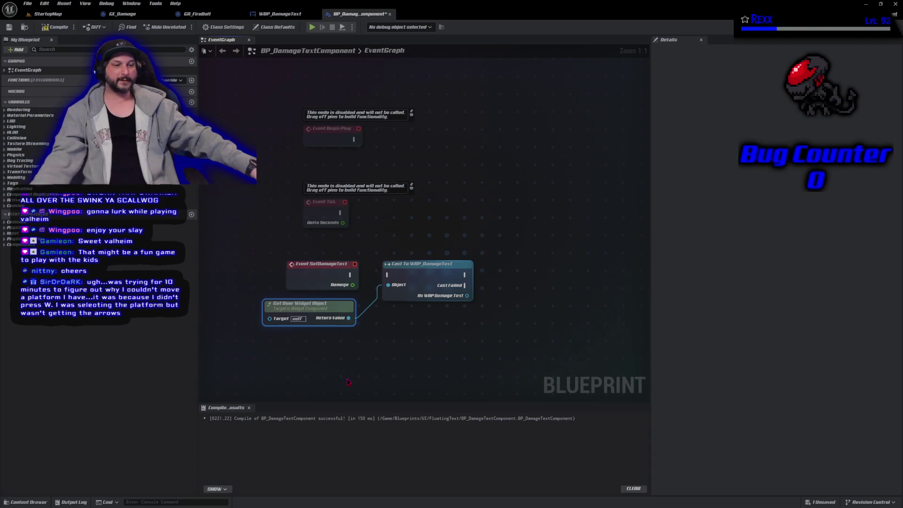
pyautogui.click(280, 367)
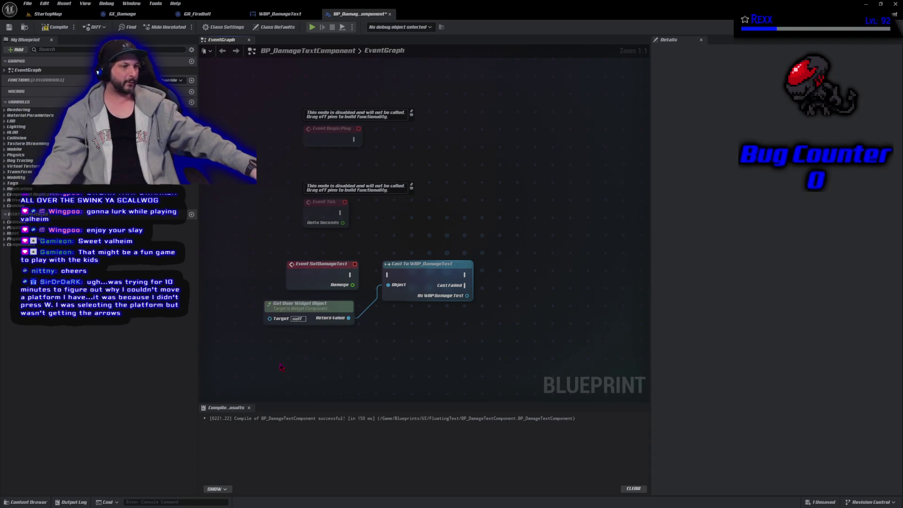
pyautogui.moveTo(316, 311); pyautogui.dragTo(321, 312)
pyautogui.click(336, 357)
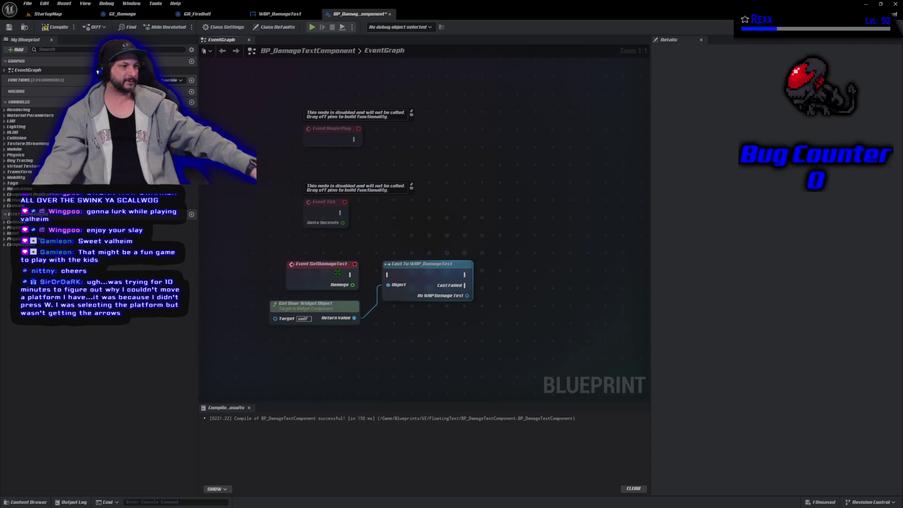
pyautogui.moveTo(351, 275)
pyautogui.mouseDown()
pyautogui.moveTo(414, 282)
pyautogui.moveTo(389, 274)
pyautogui.moveTo(408, 277)
pyautogui.mouseUp()
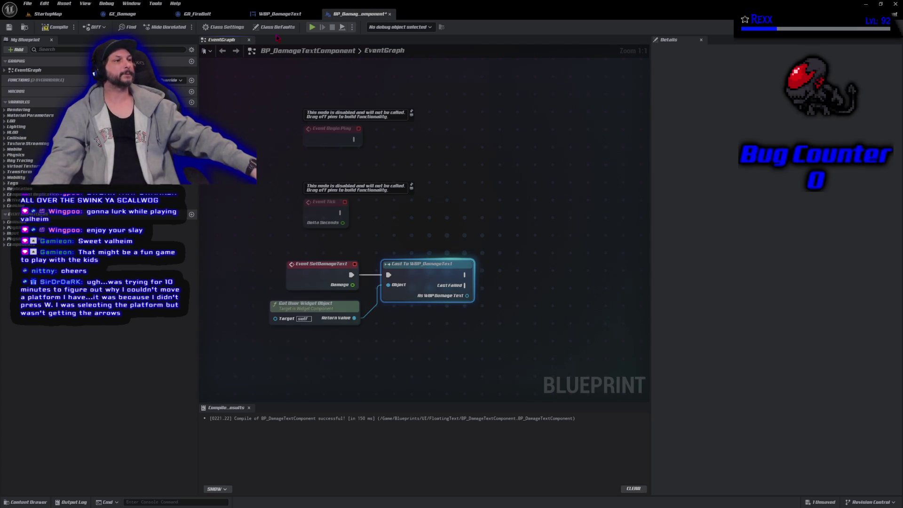
pyautogui.click(55, 28)
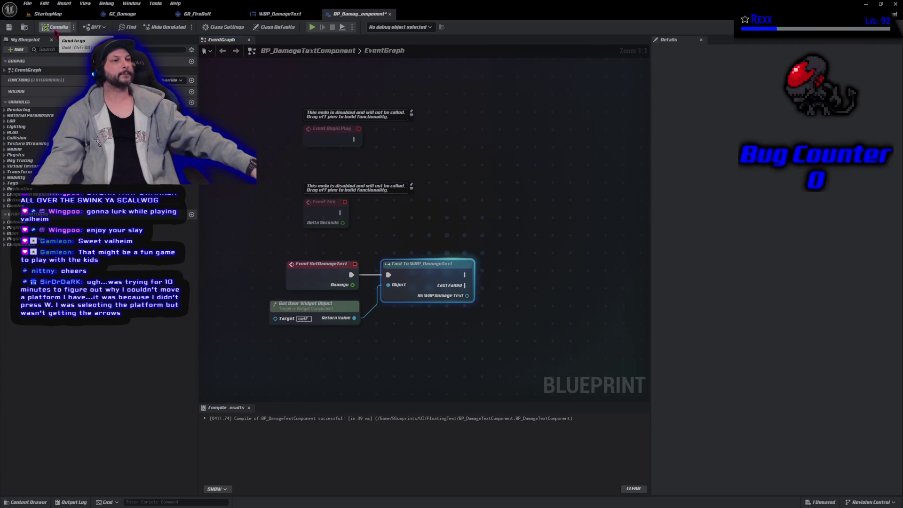
pyautogui.click(9, 27)
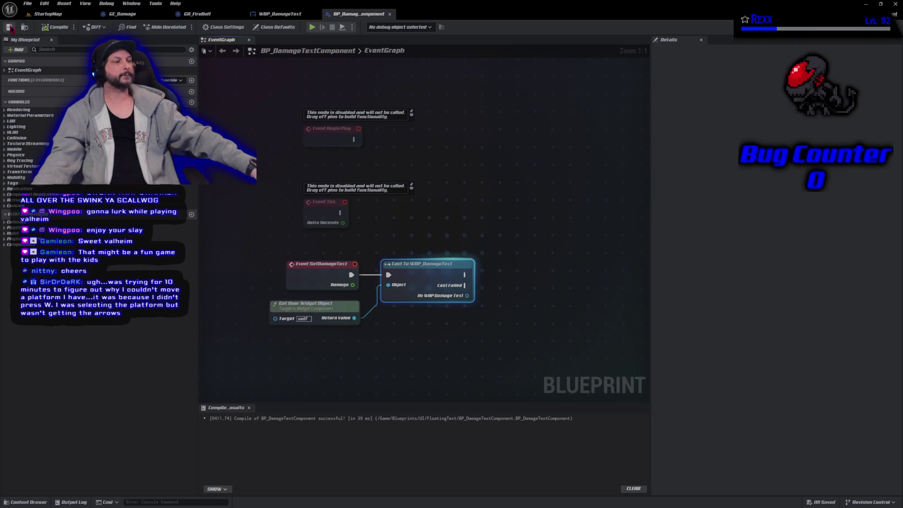
pyautogui.click(277, 14)
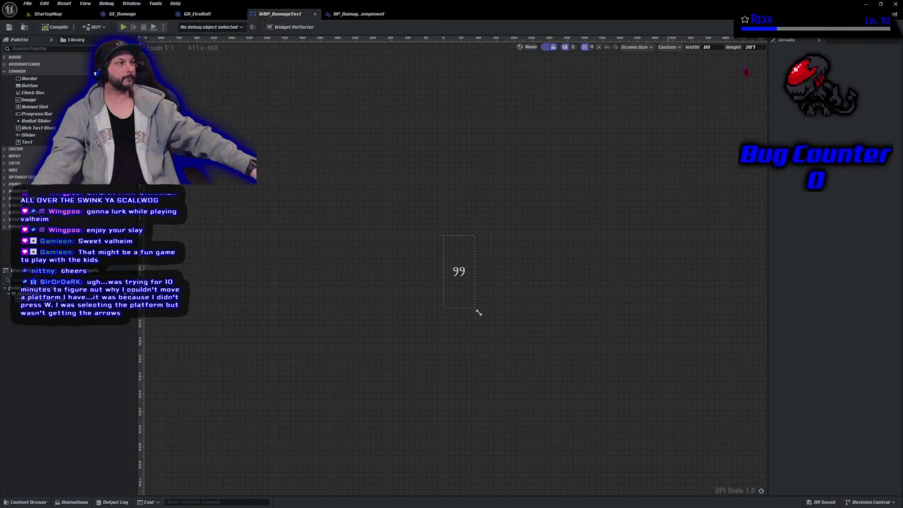
# Step: Switch to WBP_DamageText's graph and add a new function
pyautogui.click(886, 27)
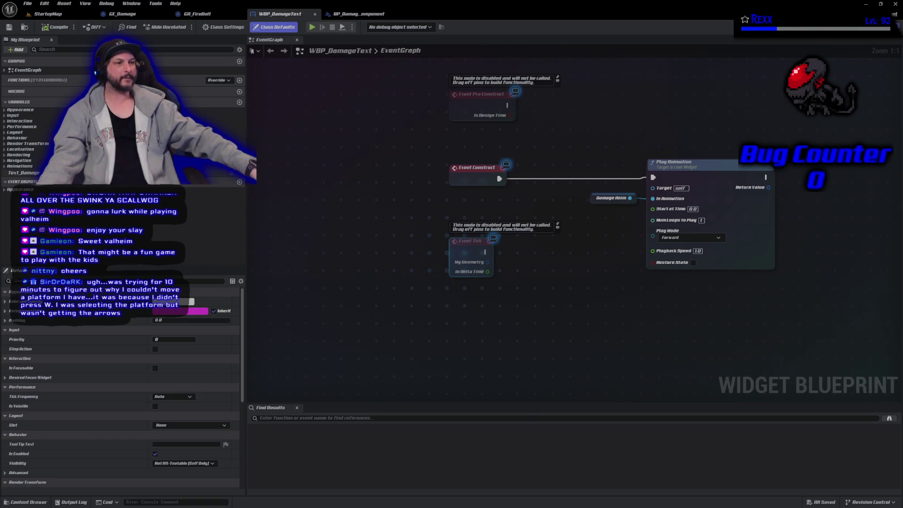
pyautogui.click(239, 81)
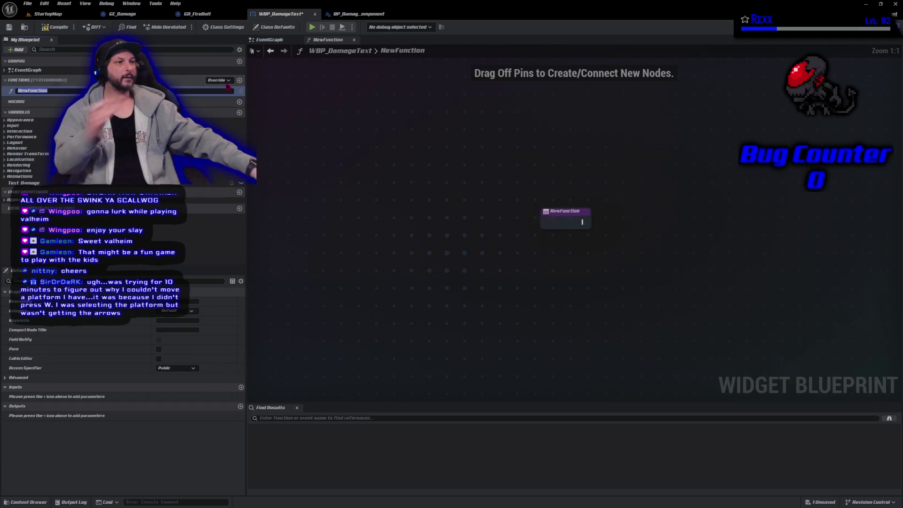
# Step: Rename the function to UpdateDamageText and give it a Float input named Damage
pyautogui.write('Upd')
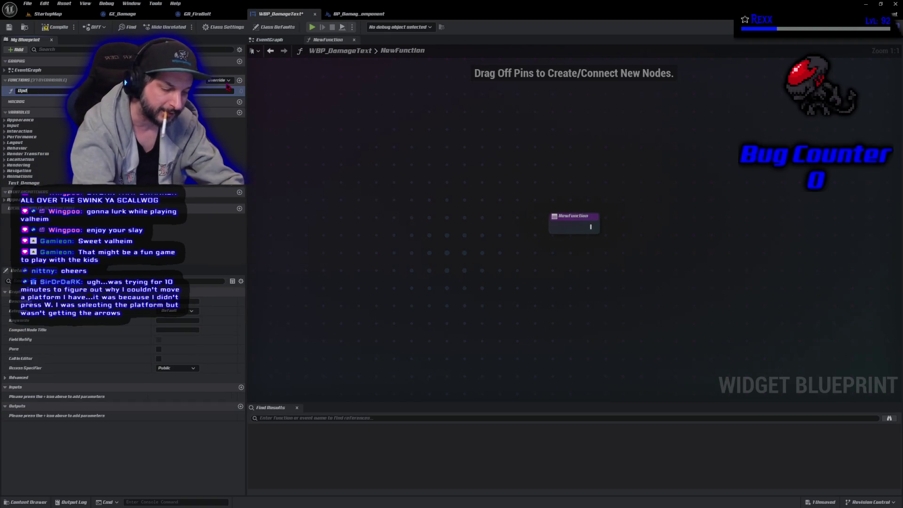
pyautogui.write('ateDam')
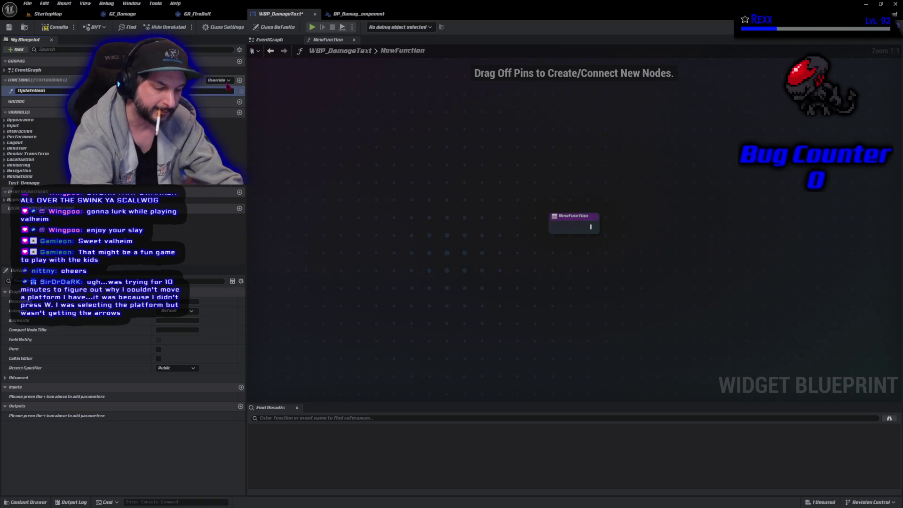
pyautogui.write('ageText')
pyautogui.press('Return')
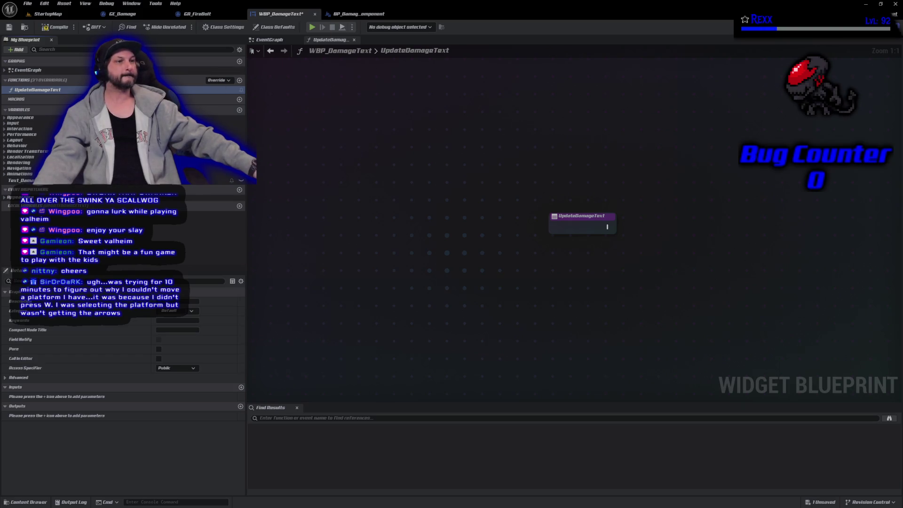
pyautogui.click(582, 219)
pyautogui.click(241, 406)
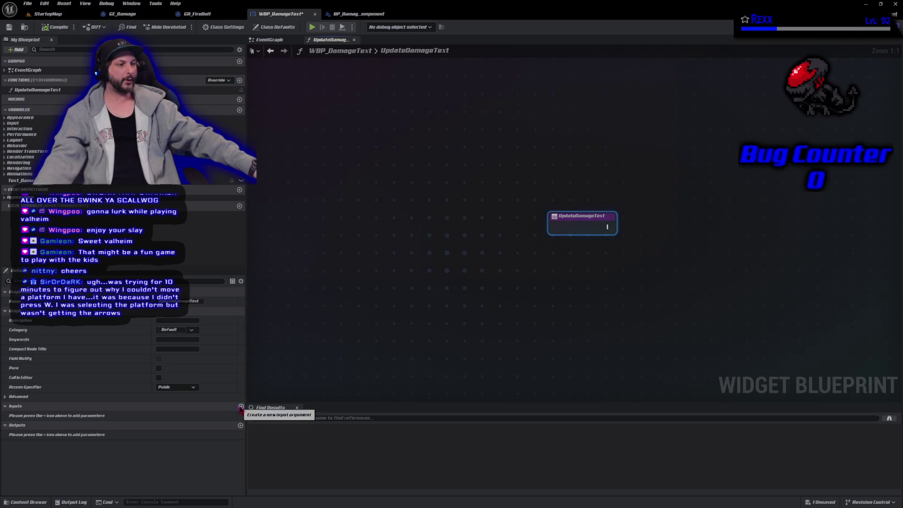
pyautogui.click(192, 415)
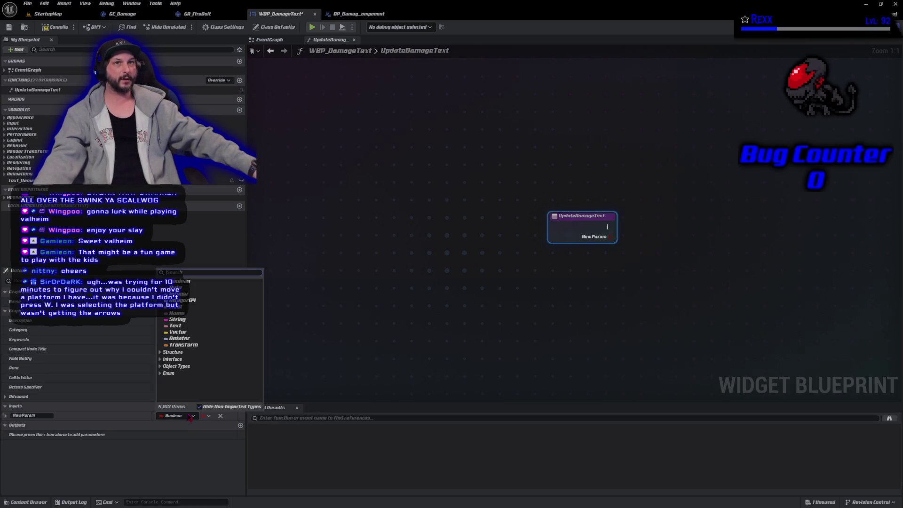
pyautogui.click(193, 306)
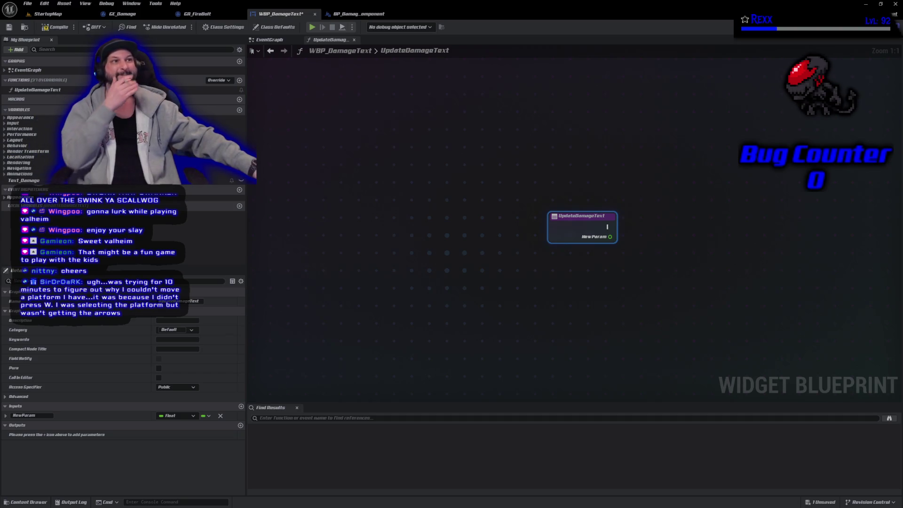
pyautogui.click(42, 415)
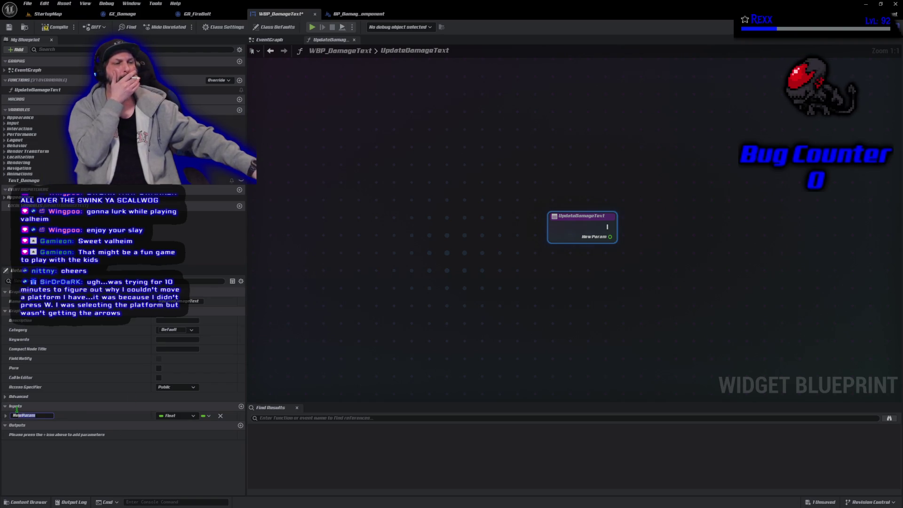
pyautogui.write('Damag')
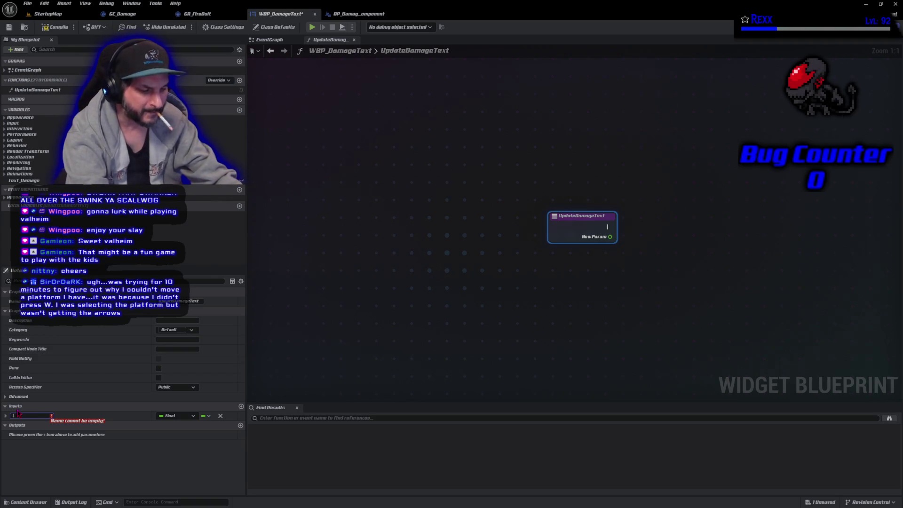
pyautogui.write('e')
pyautogui.press('Return')
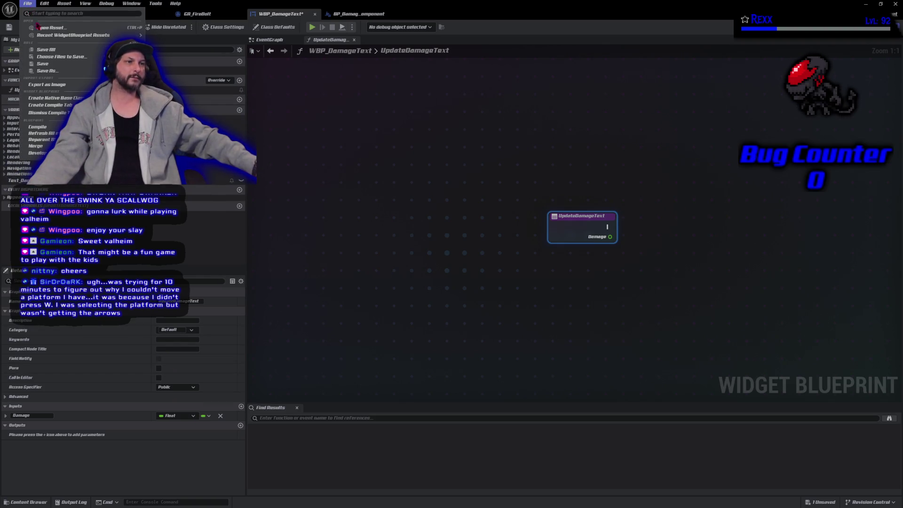
# Step: Save WBP_DamageText and move the UpdateDamageText entry node up and left
pyautogui.hotkey('ctrl', 's')
pyautogui.click(506, 268)
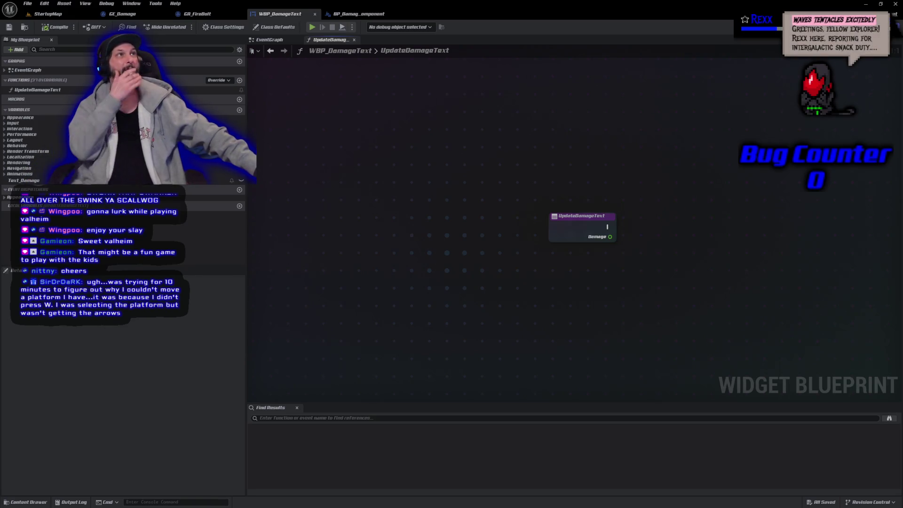
pyautogui.moveTo(581, 215); pyautogui.dragTo(429, 165)
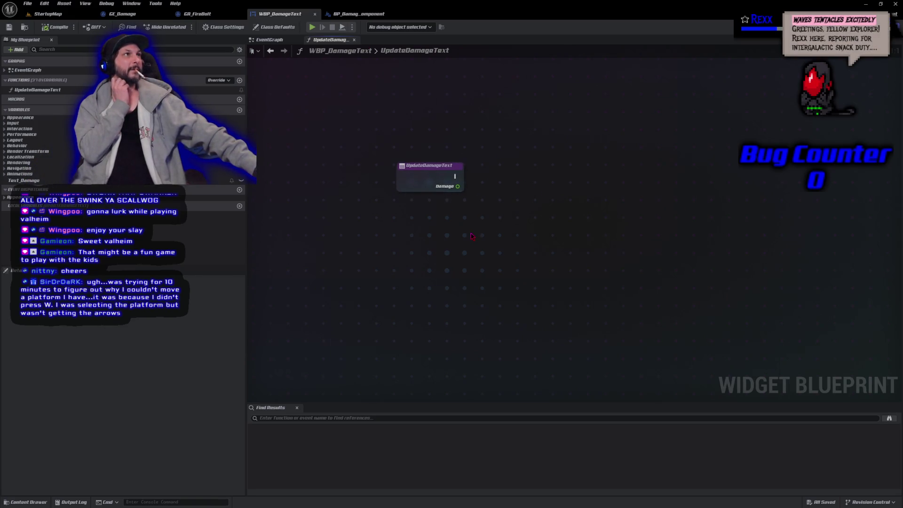
# Step: Add a Text Damage getter feeding SetText (Text), wired from the function's execution
pyautogui.rightClick(472, 236)
pyautogui.write('get')
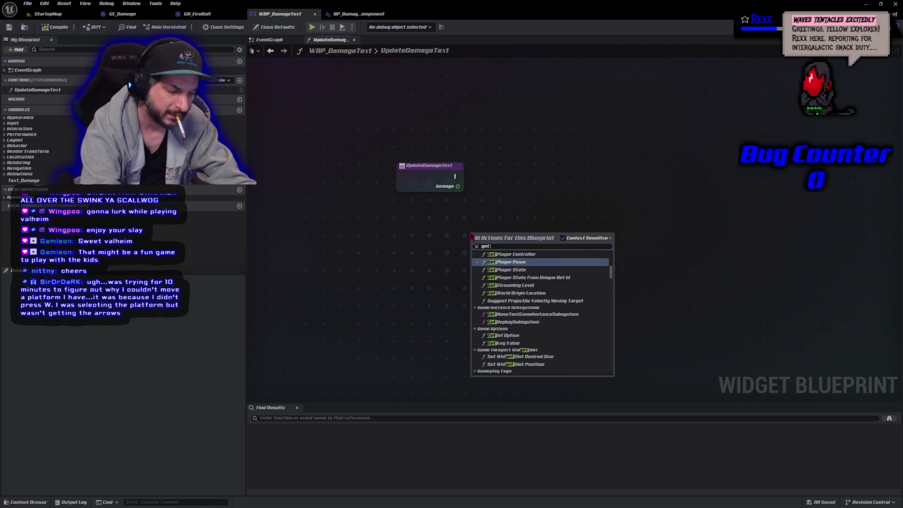
pyautogui.write(' text damage')
pyautogui.press('Return')
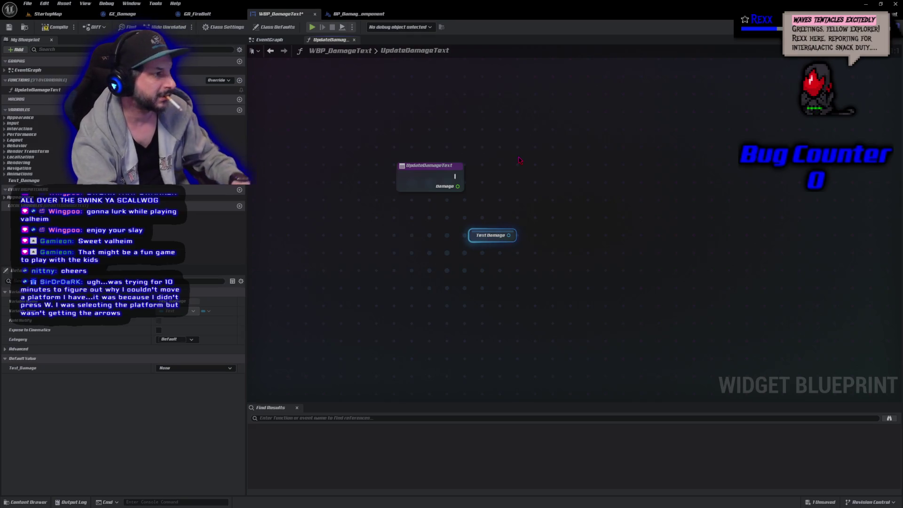
pyautogui.moveTo(510, 230)
pyautogui.mouseDown()
pyautogui.moveTo(558, 235)
pyautogui.moveTo(556, 227)
pyautogui.mouseUp()
pyautogui.write('set text')
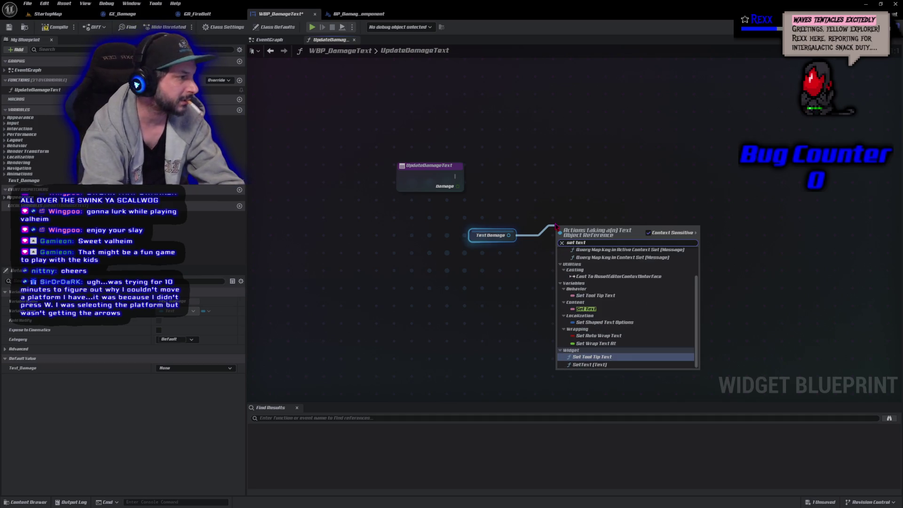
pyautogui.press('Down')
pyautogui.press('Return')
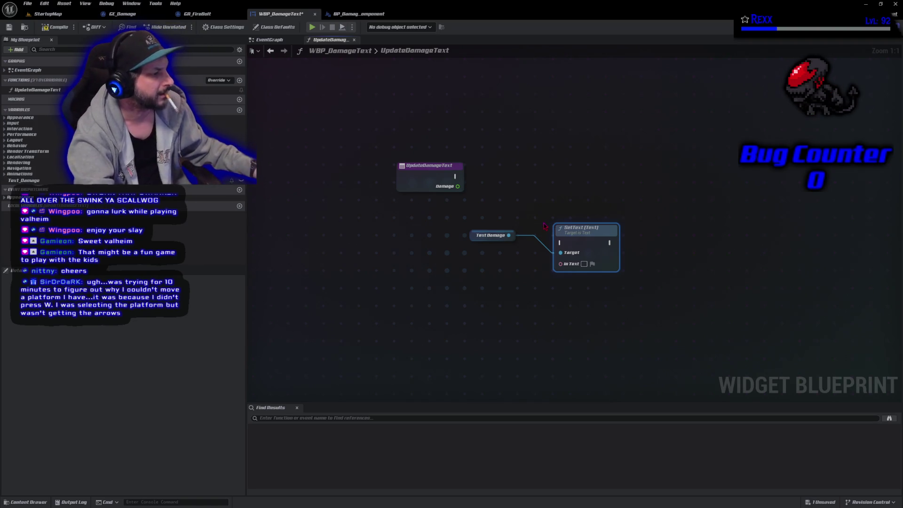
pyautogui.moveTo(455, 177)
pyautogui.mouseDown()
pyautogui.moveTo(559, 243)
pyautogui.moveTo(548, 163)
pyautogui.mouseUp()
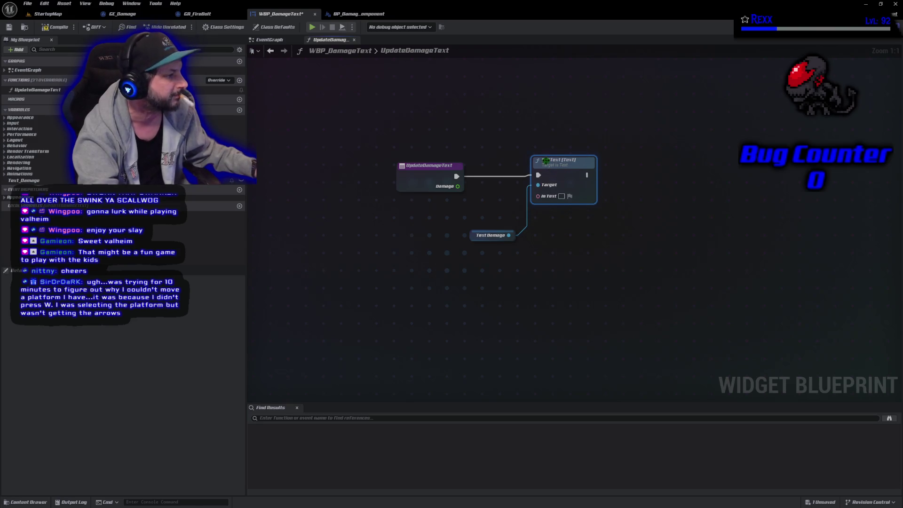
pyautogui.moveTo(475, 235)
pyautogui.mouseDown()
pyautogui.moveTo(440, 201)
pyautogui.moveTo(420, 203)
pyautogui.mouseUp()
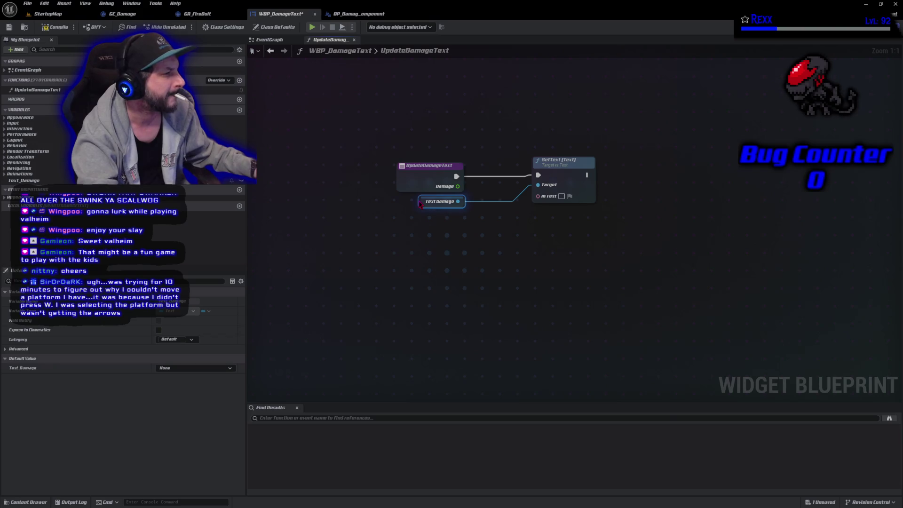
pyautogui.moveTo(420, 204); pyautogui.dragTo(485, 188)
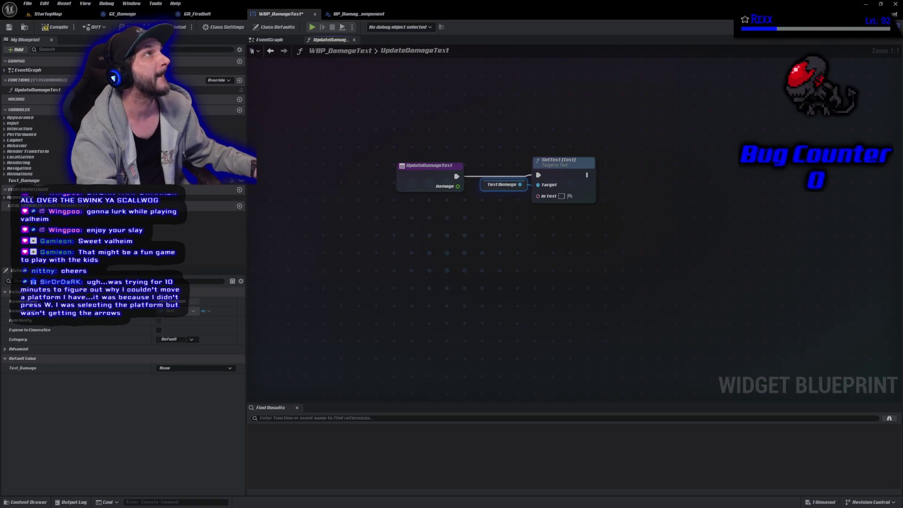
# Step: Feed the Damage input into a new To Text (Float) node and show its advanced options
pyautogui.moveTo(458, 186)
pyautogui.mouseDown()
pyautogui.moveTo(470, 213)
pyautogui.moveTo(479, 208)
pyautogui.mouseUp()
pyautogui.write('to text')
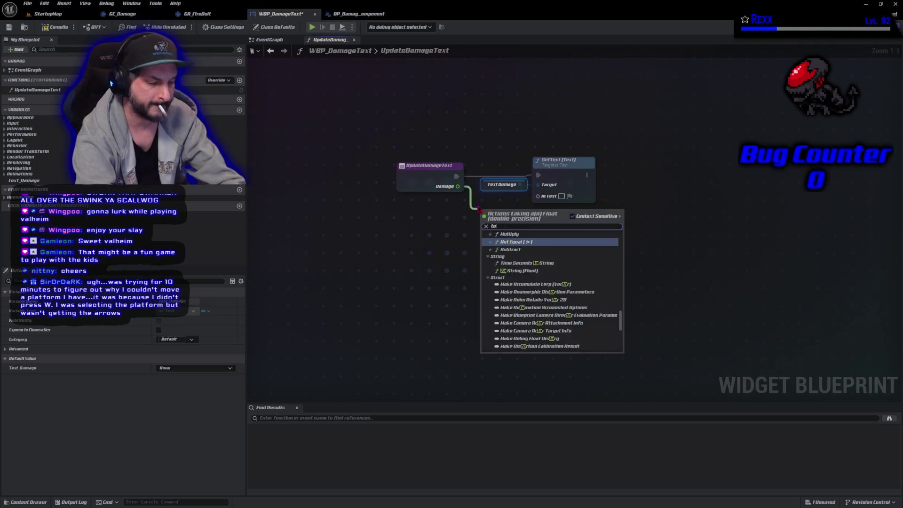
pyautogui.press('Down')
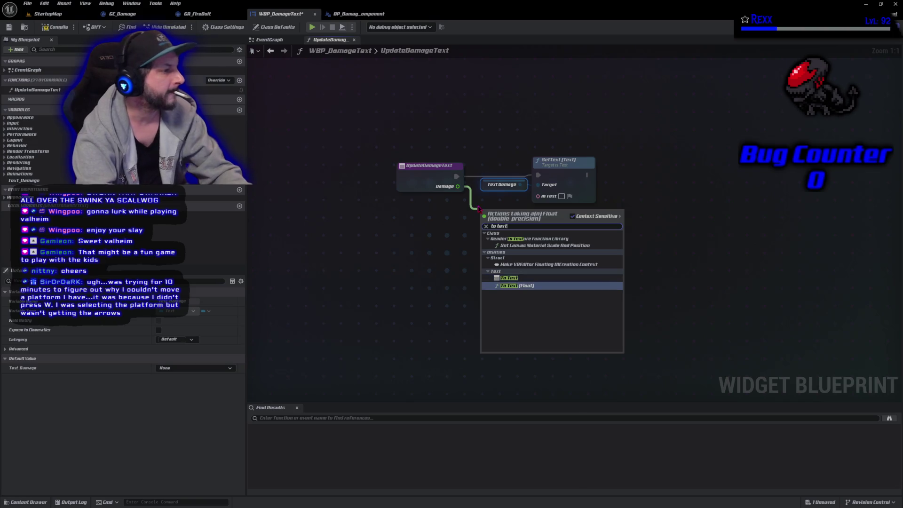
pyautogui.press('Return')
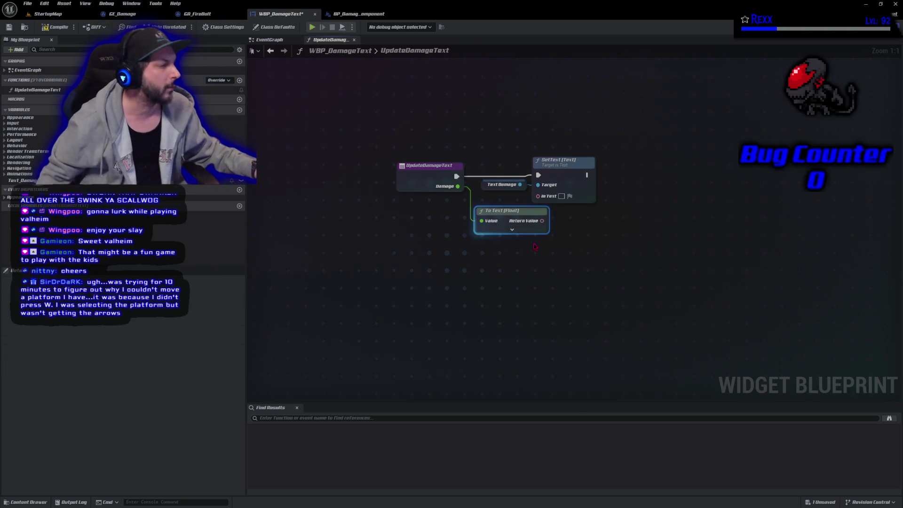
pyautogui.click(511, 229)
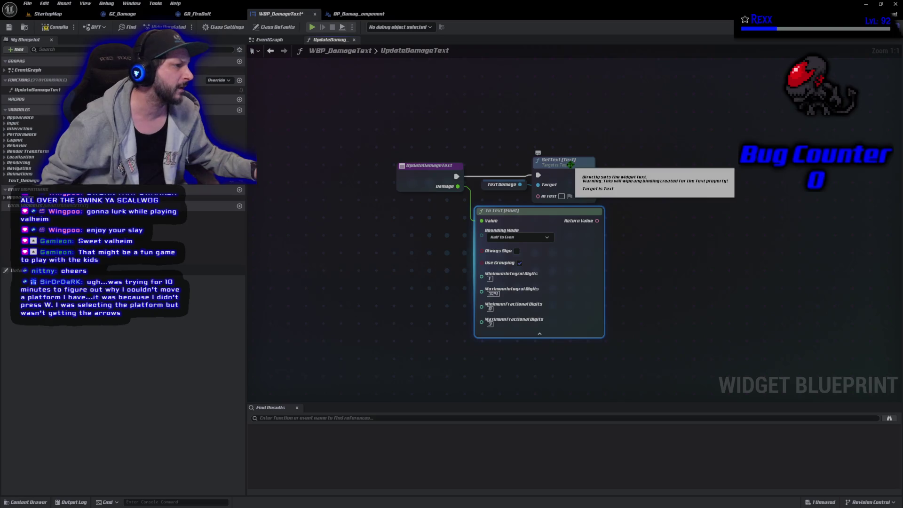
# Step: Wire the To Text (Float) result into SetText's In Text and tidy the node layout
pyautogui.click(568, 169)
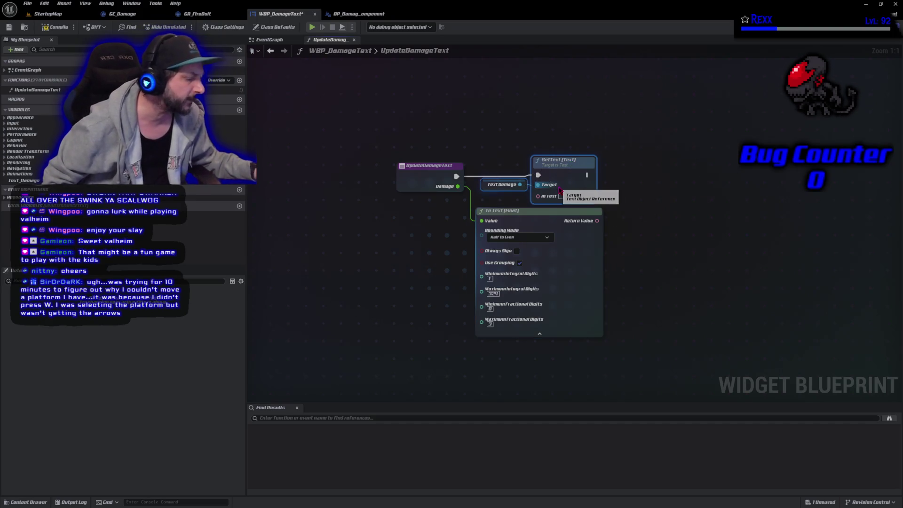
pyautogui.moveTo(560, 190); pyautogui.dragTo(616, 190)
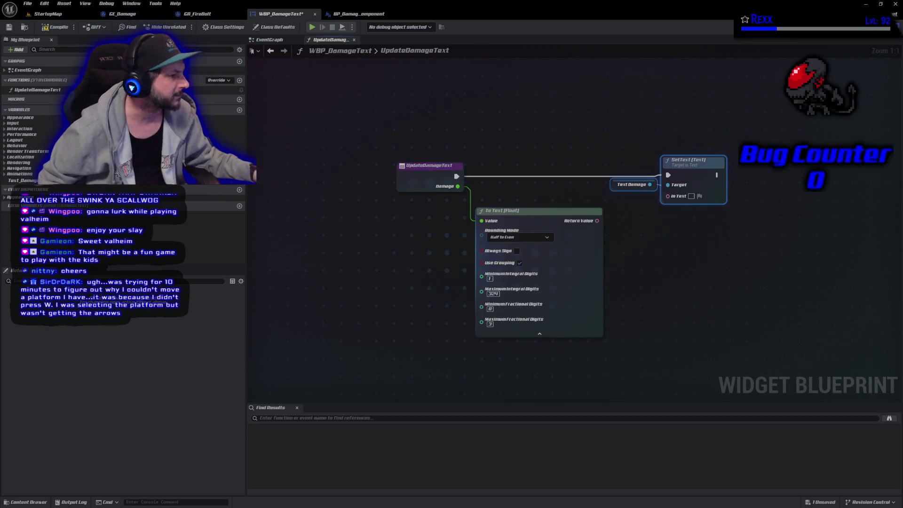
pyautogui.click(563, 215)
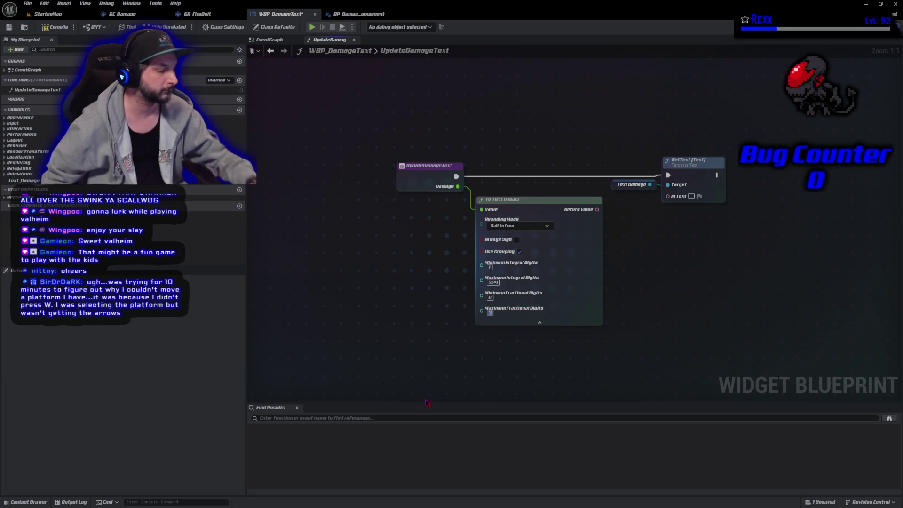
pyautogui.write('0')
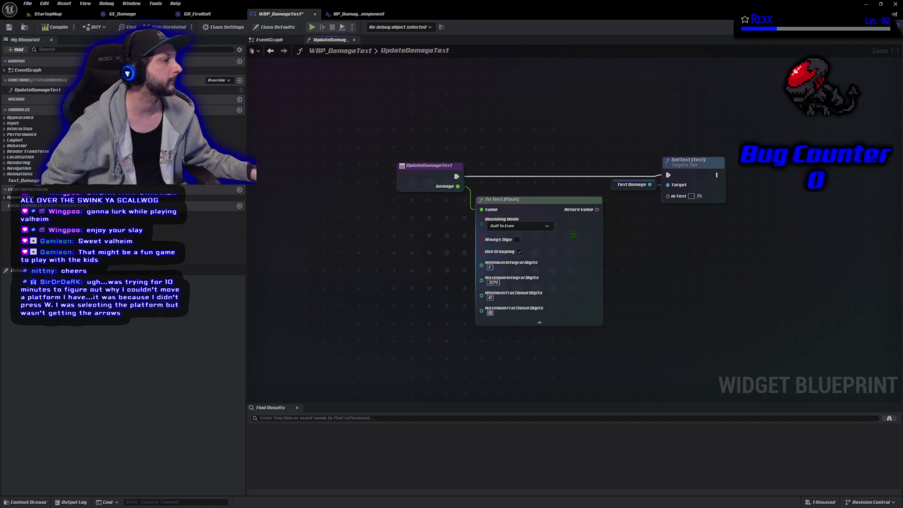
pyautogui.moveTo(596, 209)
pyautogui.mouseDown()
pyautogui.moveTo(653, 208)
pyautogui.moveTo(668, 194)
pyautogui.mouseUp()
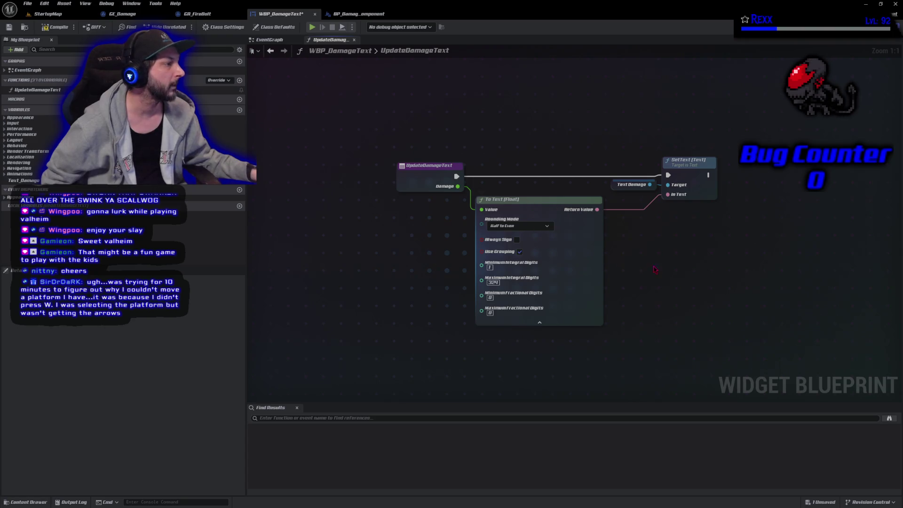
pyautogui.moveTo(639, 128)
pyautogui.mouseDown()
pyautogui.moveTo(685, 210)
pyautogui.moveTo(685, 195)
pyautogui.mouseUp()
pyautogui.press('Left')
pyautogui.press('Left')
pyautogui.press('Left')
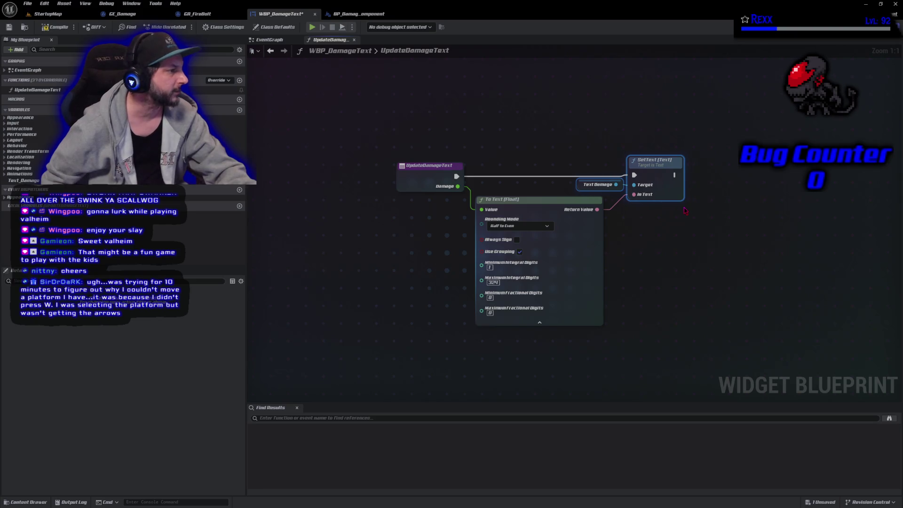
pyautogui.press('Left')
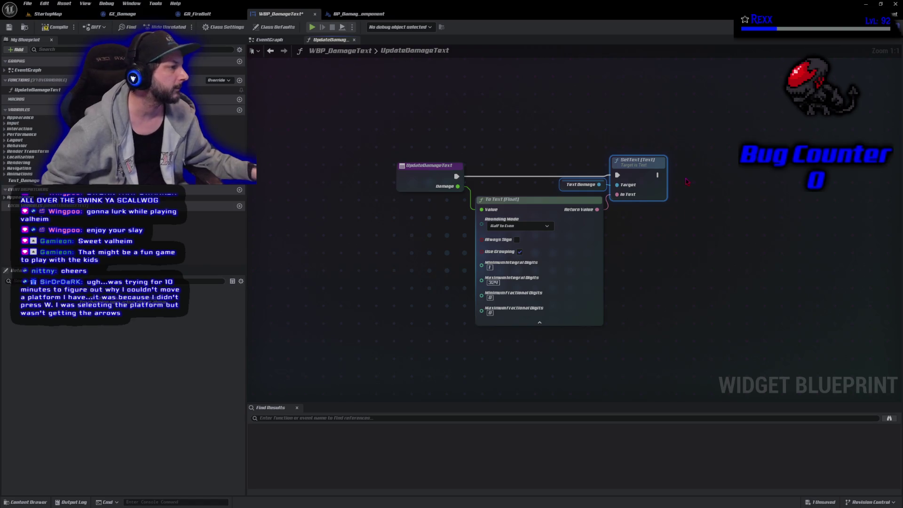
pyautogui.click(530, 137)
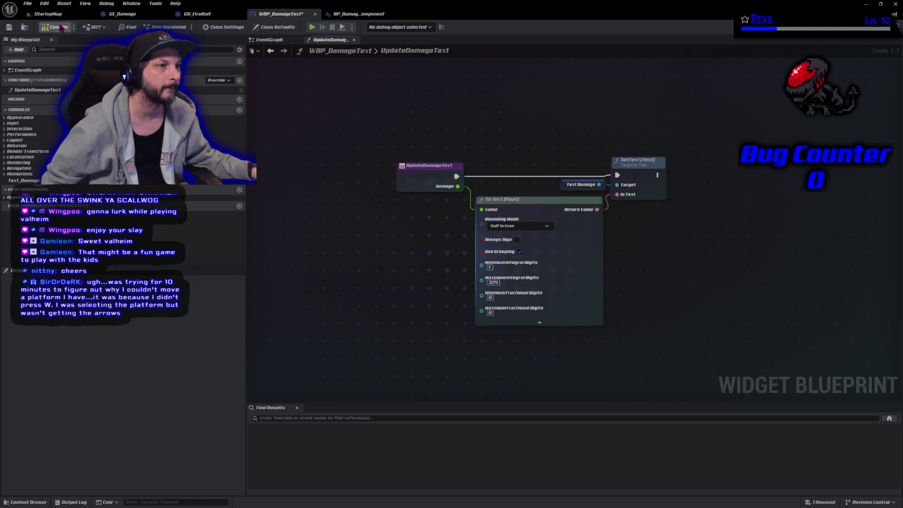
# Step: Save all assets and switch to the BP_DamageTextComponent blueprint
pyautogui.click(27, 4)
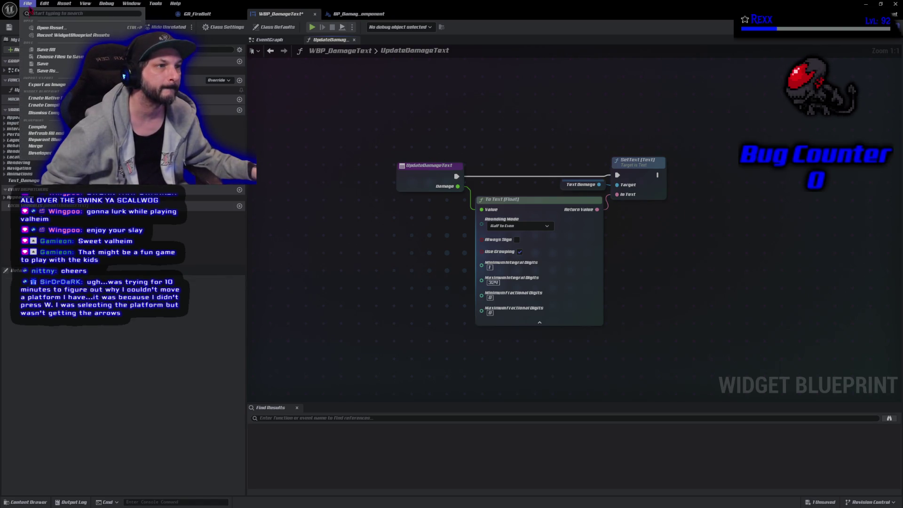
pyautogui.click(42, 53)
pyautogui.press('super+Down')
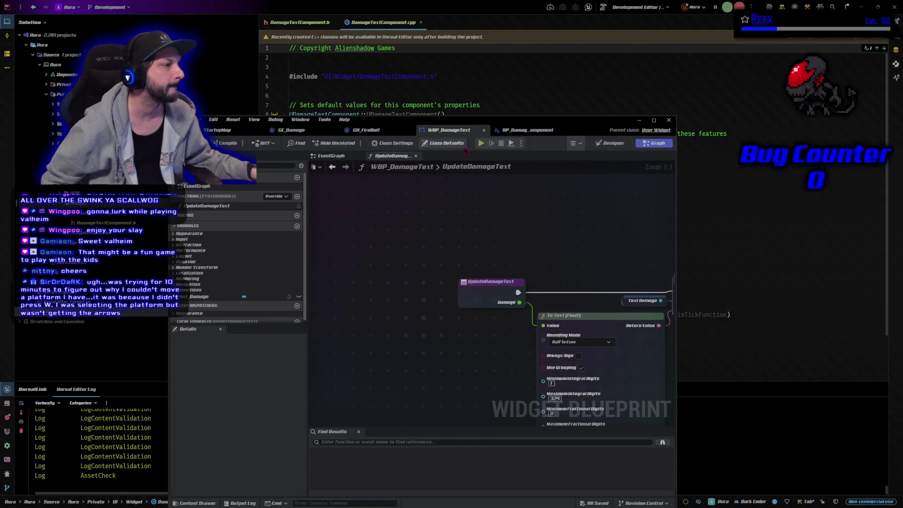
pyautogui.click(653, 120)
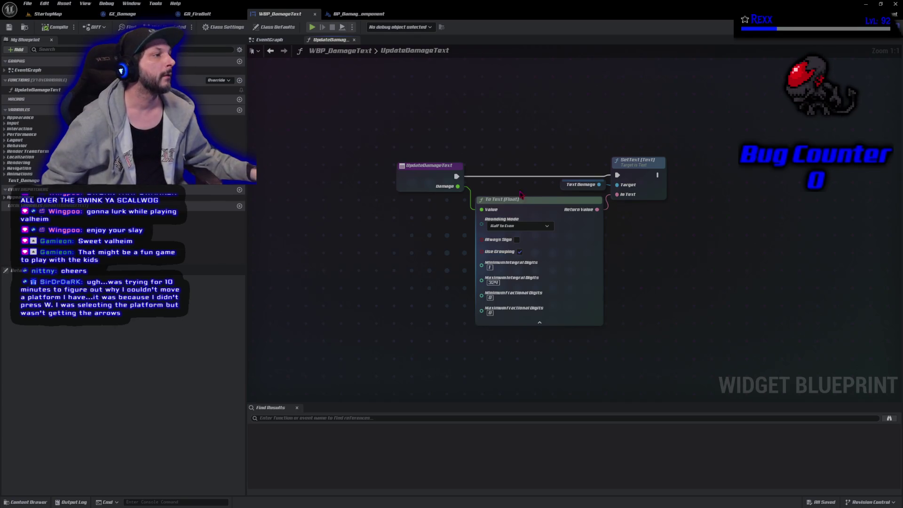
pyautogui.click(358, 13)
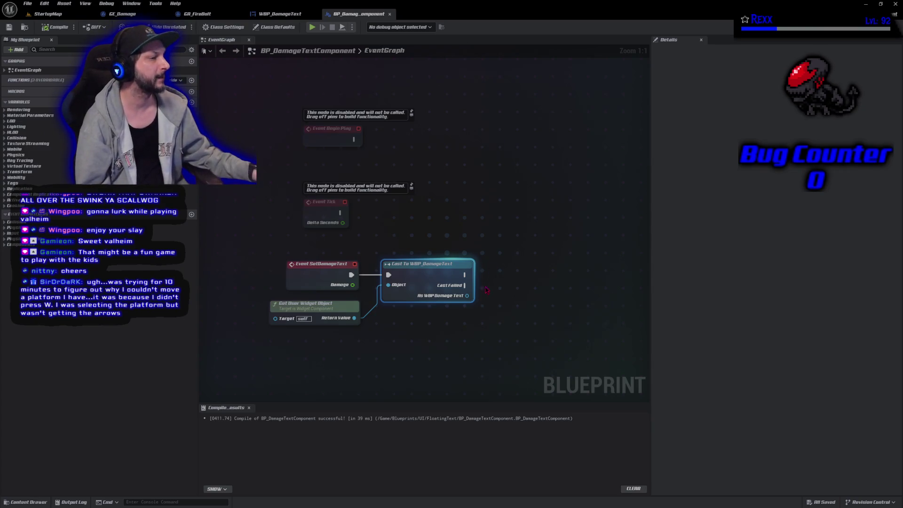
# Step: Add an Update Damage Text call from the cast's As WBP Damage Text output
pyautogui.moveTo(467, 296); pyautogui.dragTo(494, 296)
pyautogui.write('update')
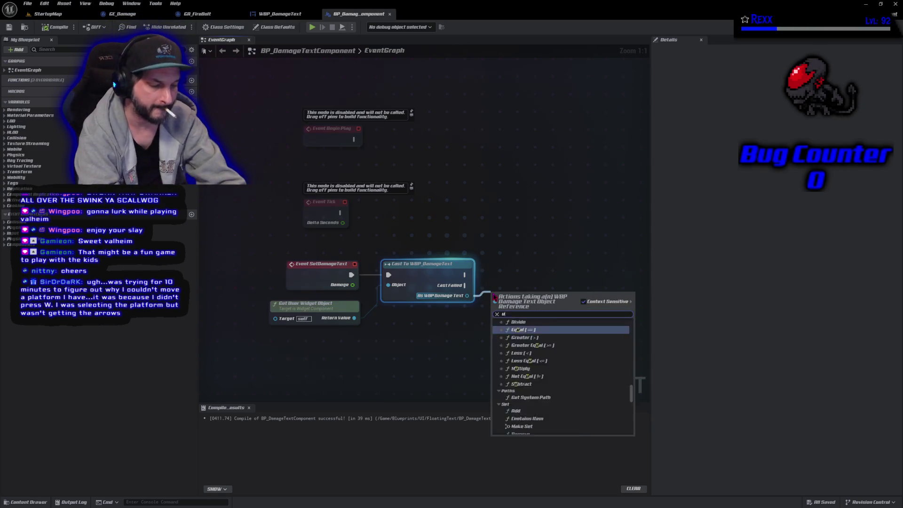
pyautogui.press('Return')
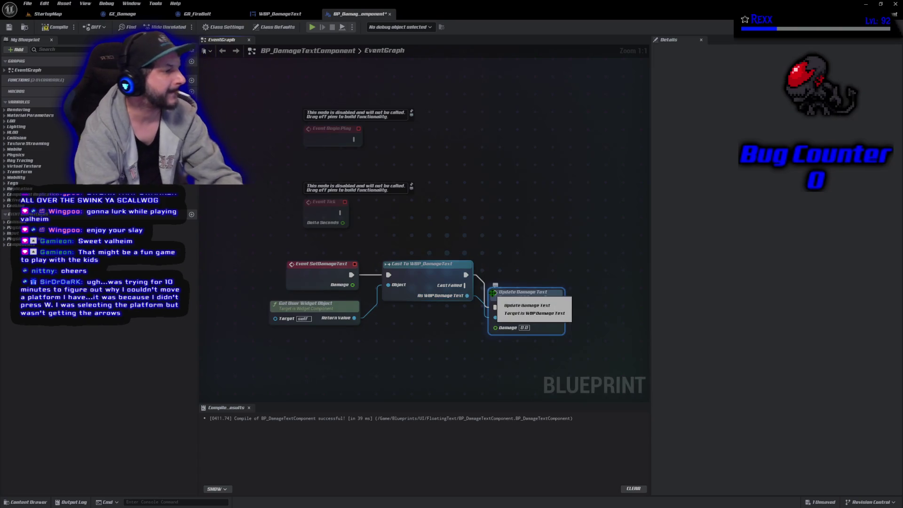
pyautogui.moveTo(510, 293); pyautogui.dragTo(508, 269)
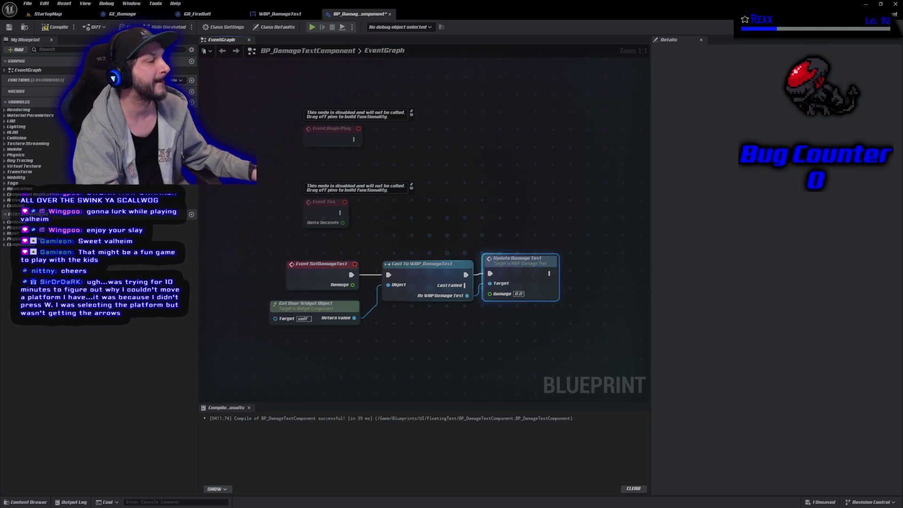
# Step: Route the event's Damage through two reroute nodes into Update Damage Text's Damage input
pyautogui.moveTo(352, 286); pyautogui.dragTo(376, 311)
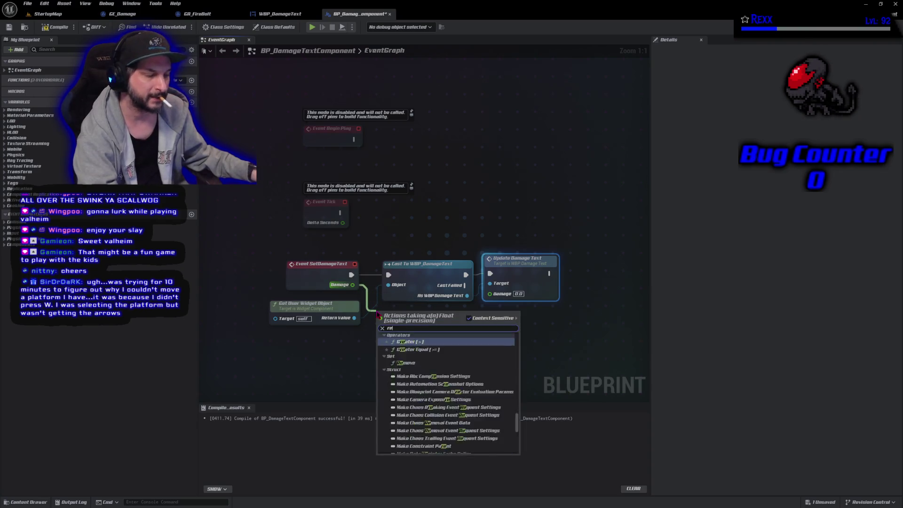
pyautogui.write('reroute')
pyautogui.press('Return')
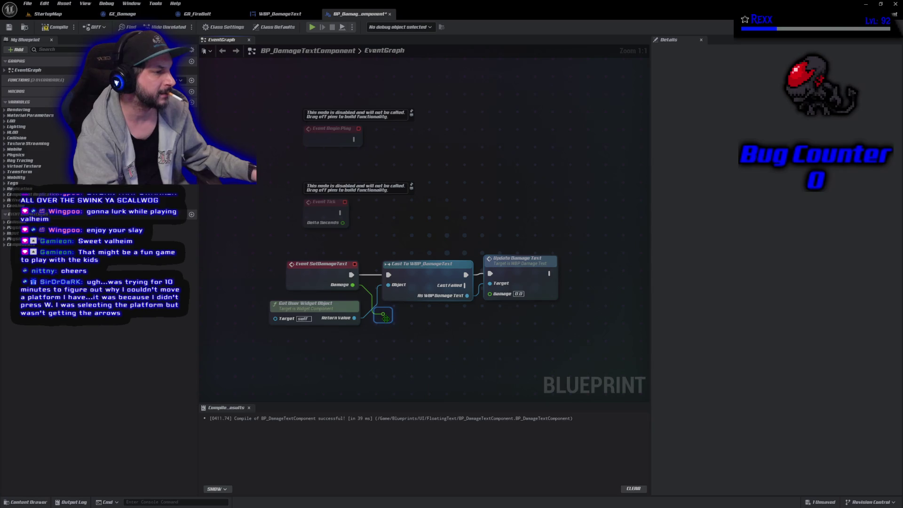
pyautogui.moveTo(383, 314); pyautogui.dragTo(472, 317)
pyautogui.write('re')
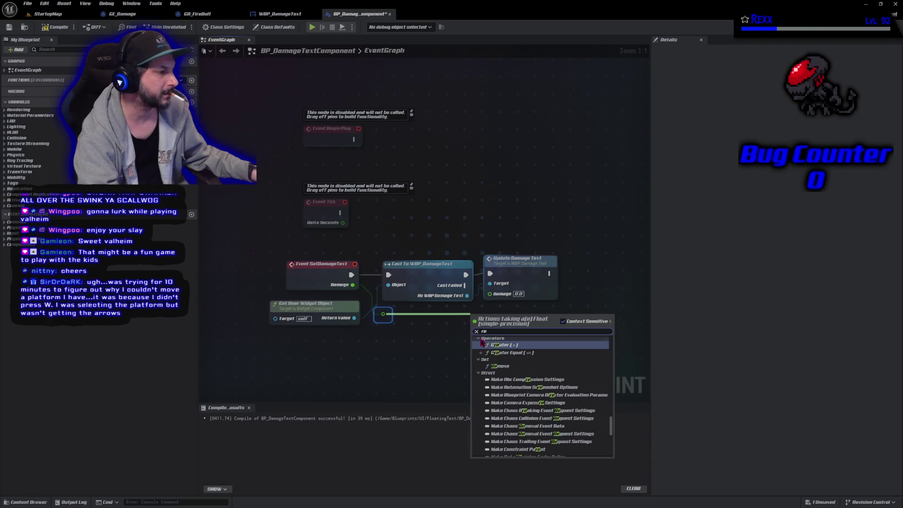
pyautogui.write('r')
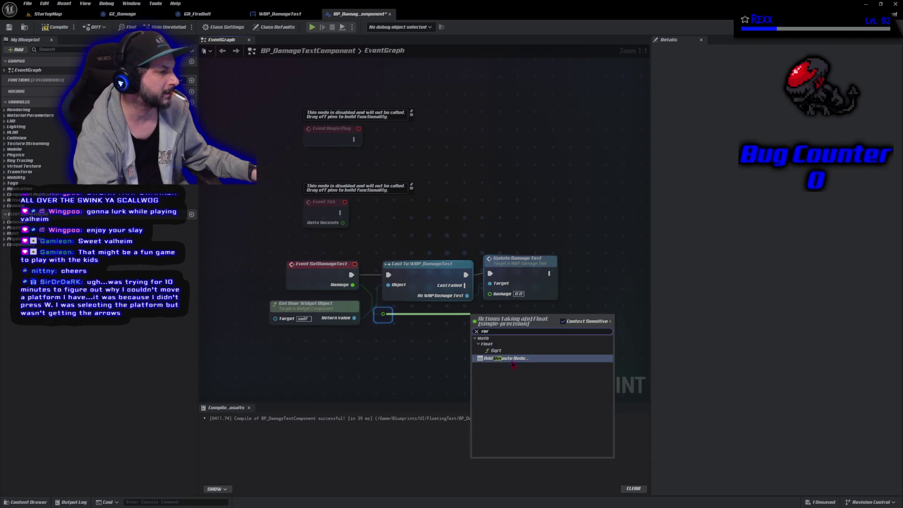
pyautogui.press('Return')
pyautogui.moveTo(475, 313); pyautogui.dragTo(497, 294)
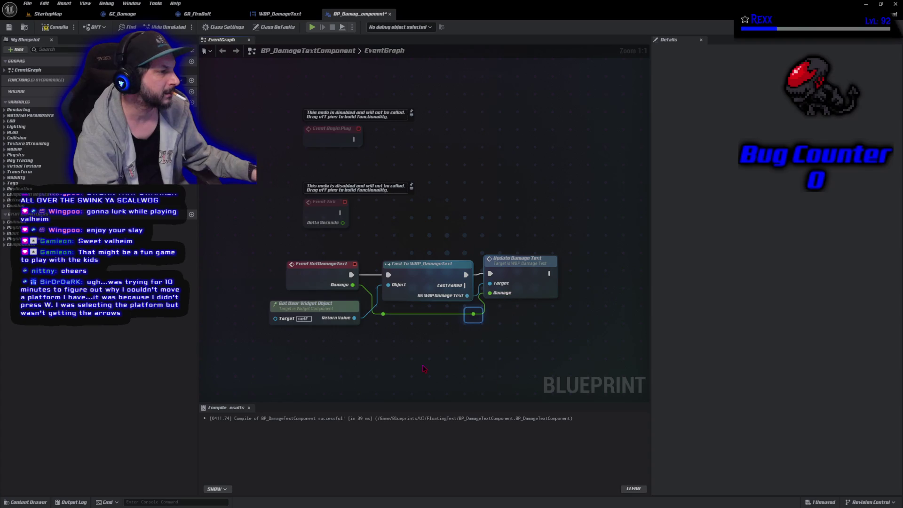
pyautogui.click(519, 289)
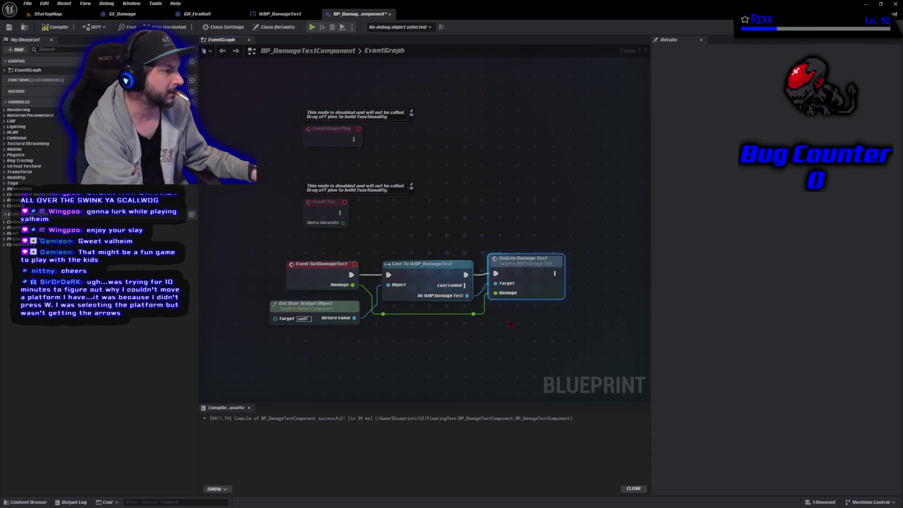
# Step: Align the reroute nodes to straighten the Damage wire and shift the nodes left
pyautogui.moveTo(484, 332); pyautogui.dragTo(475, 318)
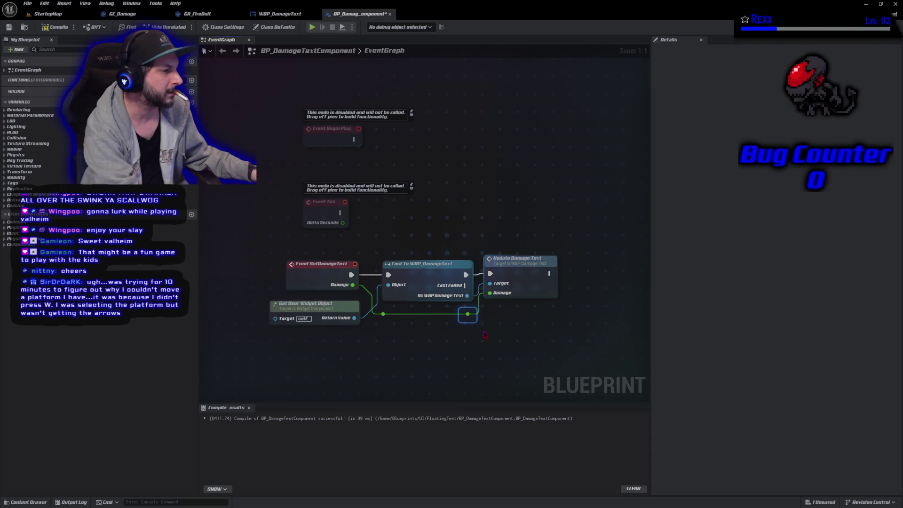
pyautogui.click(476, 338)
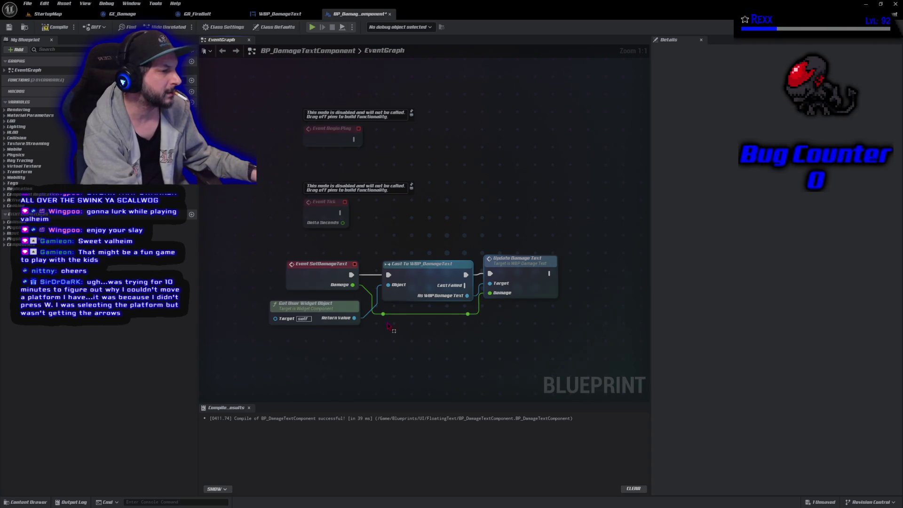
pyautogui.moveTo(389, 326); pyautogui.dragTo(383, 308)
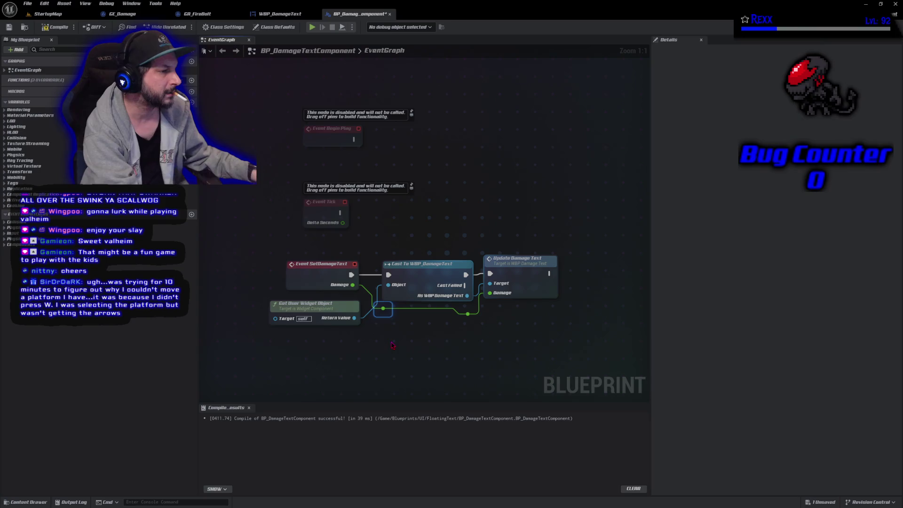
pyautogui.press('Left')
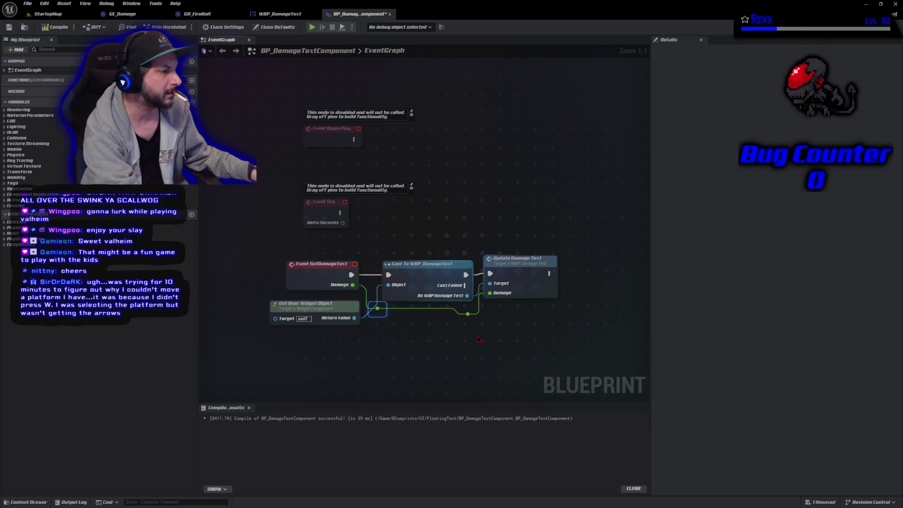
pyautogui.click(468, 313)
pyautogui.press('Up')
pyautogui.moveTo(379, 219); pyautogui.dragTo(512, 327)
pyautogui.press('Left')
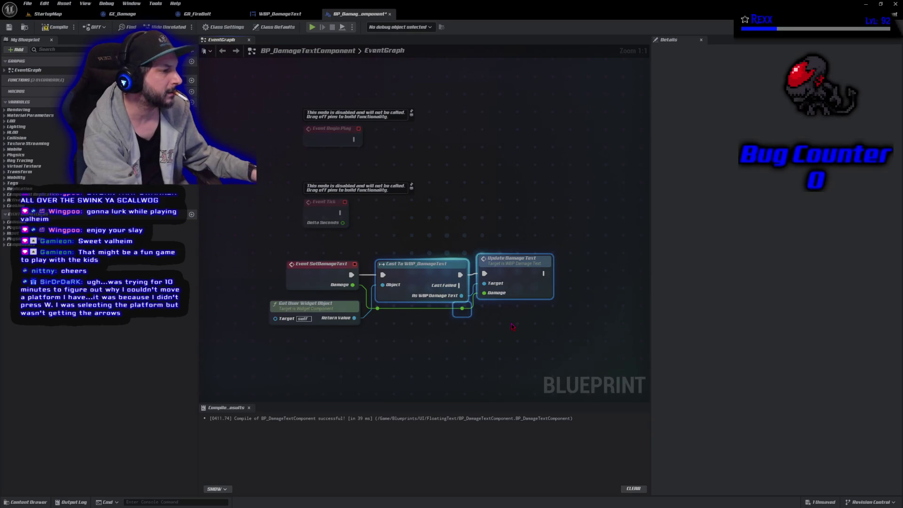
pyautogui.click(484, 332)
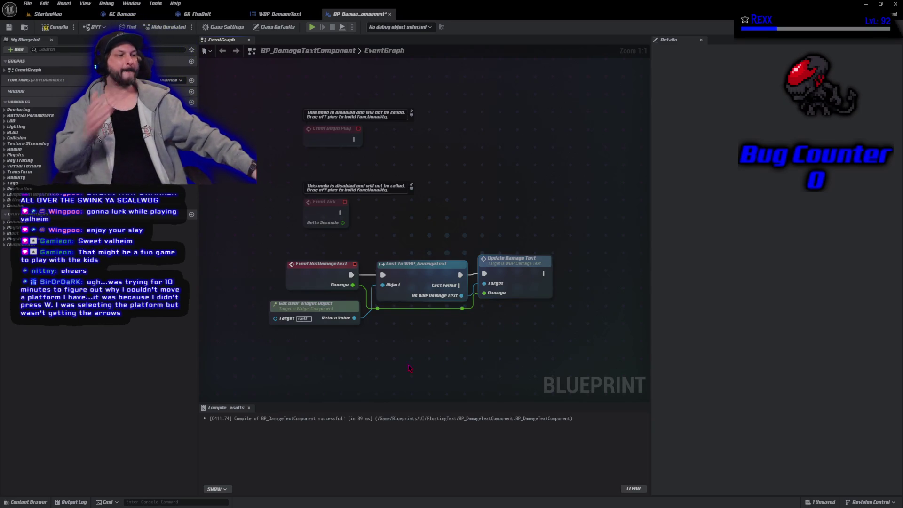
# Step: Compile BP_DamageTextComponent and save all assets
pyautogui.click(57, 27)
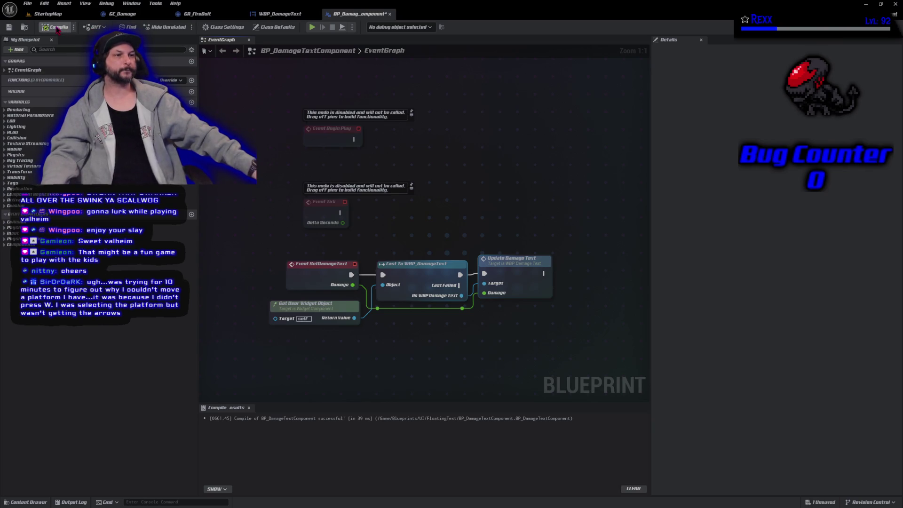
pyautogui.click(28, 3)
pyautogui.click(52, 56)
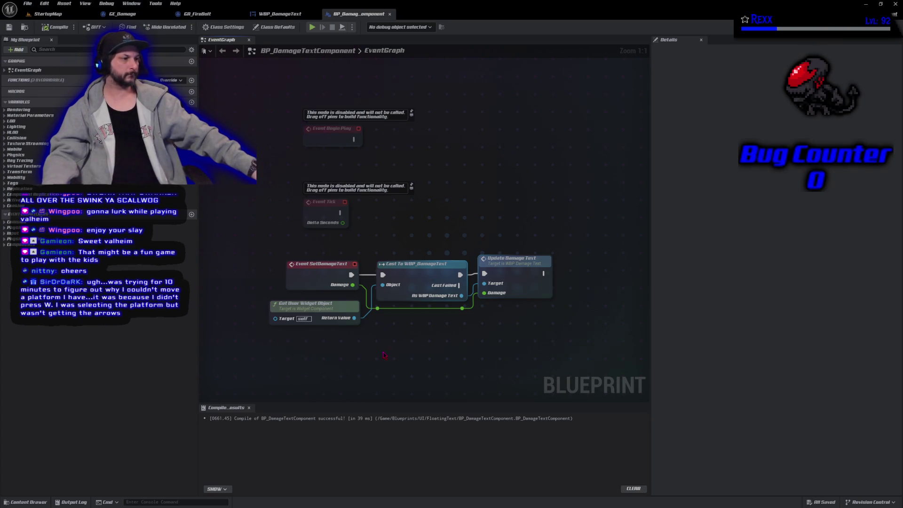
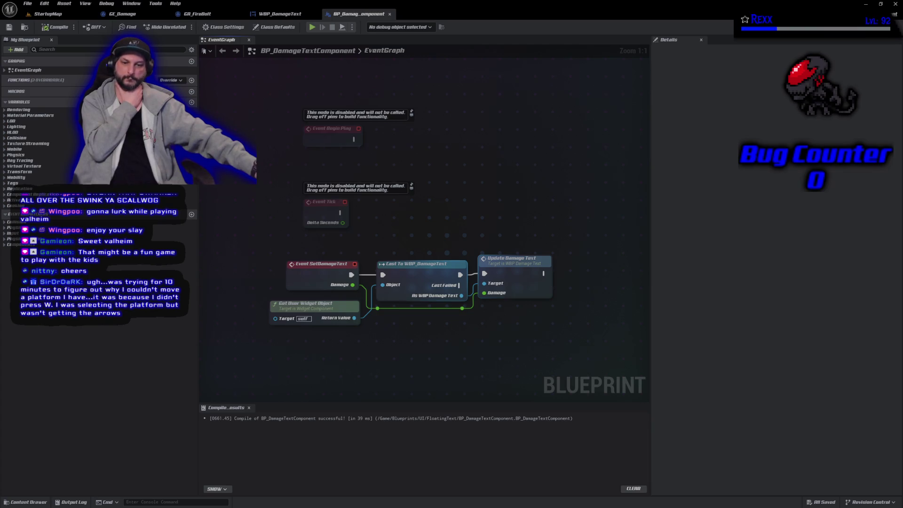
# Step: Commit the 7 pending changes to Development as 'Floating Text Widget' and push the commit to origin
pyautogui.hotkey('alt', 'Tab')
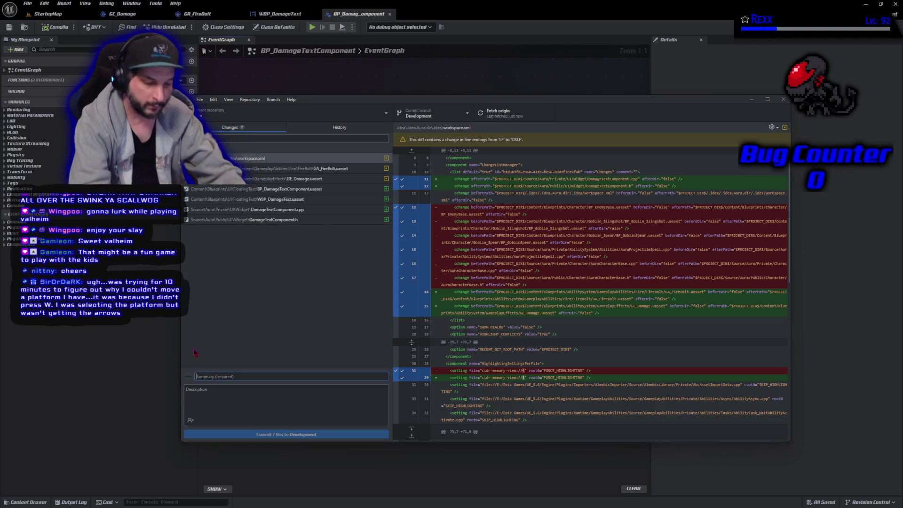
pyautogui.write('Floating Te')
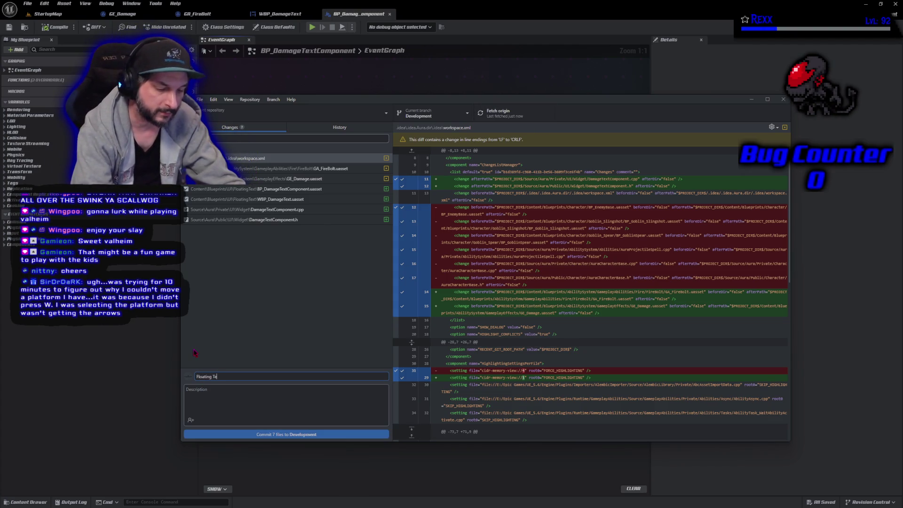
pyautogui.write('xt Widget')
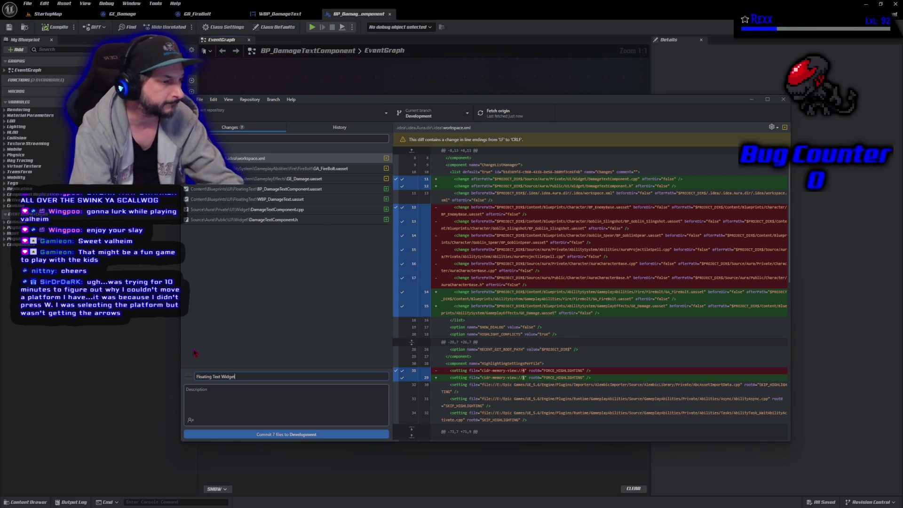
pyautogui.click(244, 434)
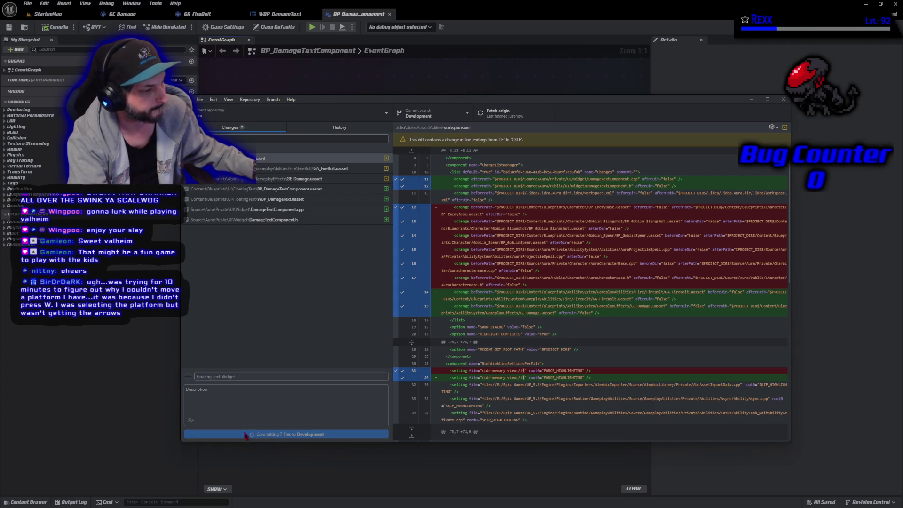
pyautogui.click(671, 195)
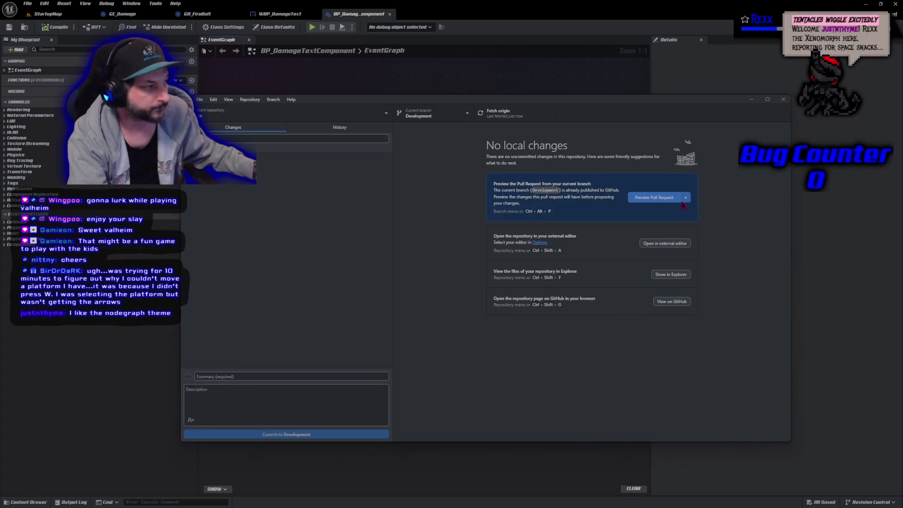
pyautogui.click(787, 103)
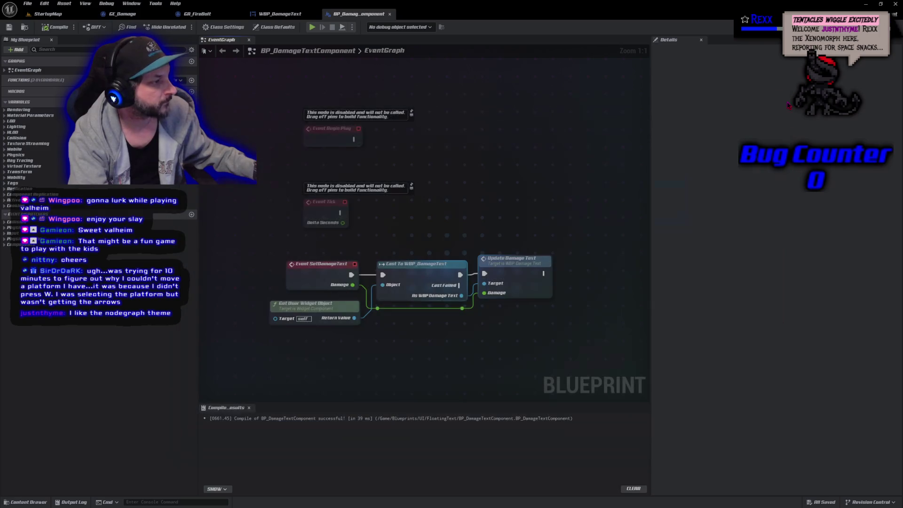
pyautogui.moveTo(466, 183)
pyautogui.mouseDown()
pyautogui.moveTo(499, 169)
pyautogui.moveTo(461, 119)
pyautogui.mouseUp()
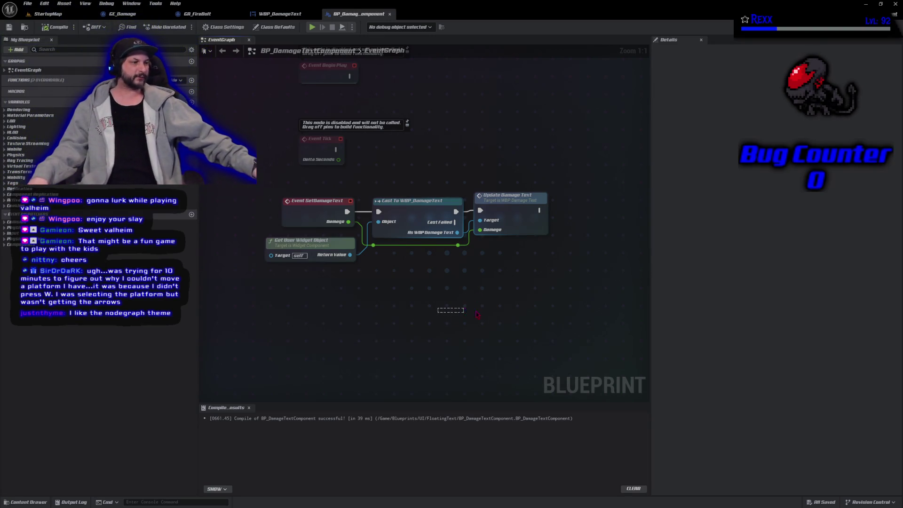
pyautogui.moveTo(500, 311); pyautogui.dragTo(440, 284)
pyautogui.moveTo(559, 370)
pyautogui.mouseDown()
pyautogui.moveTo(461, 322)
pyautogui.moveTo(385, 267)
pyautogui.moveTo(503, 362)
pyautogui.moveTo(389, 266)
pyautogui.moveTo(441, 312)
pyautogui.moveTo(415, 336)
pyautogui.mouseUp()
pyautogui.click(442, 237)
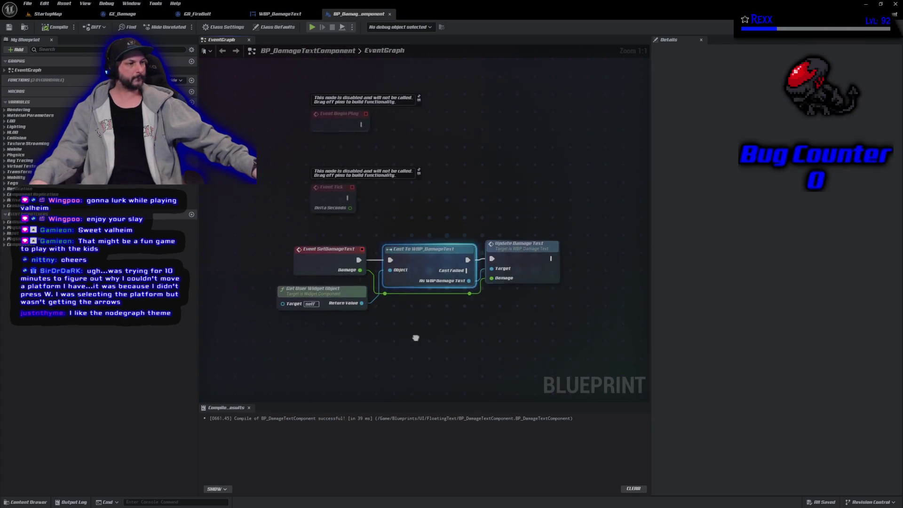
pyautogui.moveTo(576, 343)
pyautogui.mouseDown()
pyautogui.moveTo(282, 181)
pyautogui.moveTo(348, 122)
pyautogui.mouseUp()
pyautogui.click(294, 268)
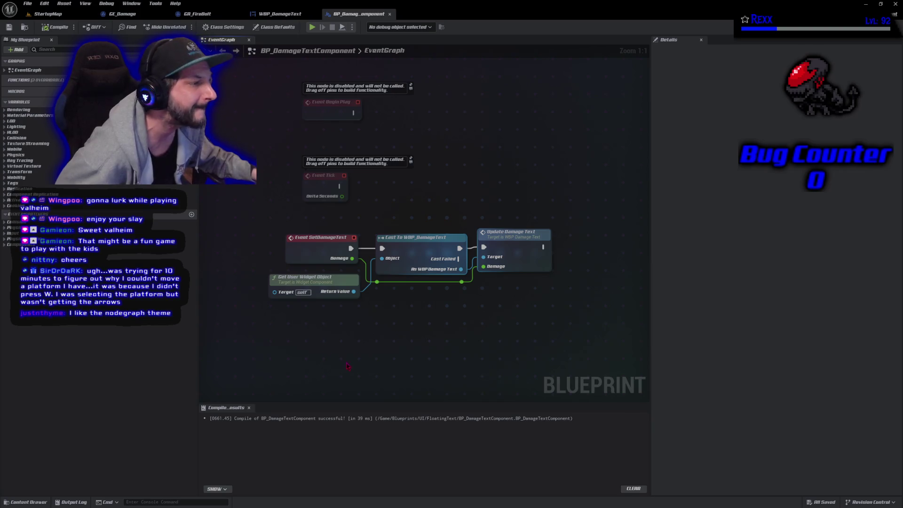
pyautogui.moveTo(363, 361); pyautogui.dragTo(405, 392)
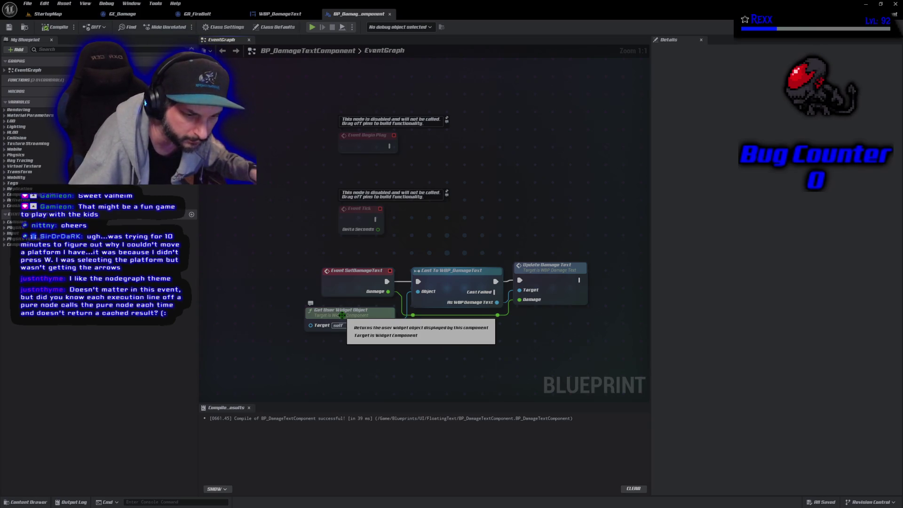
pyautogui.click(342, 315)
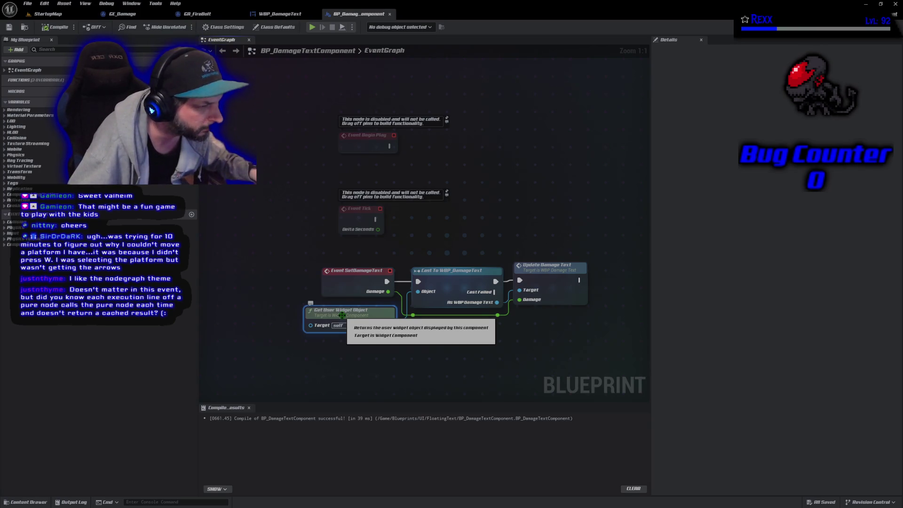
# Step: Jump to GetUserWidgetObject's C++ definition in WidgetComponent.cpp and confirm it just returns Widget
pyautogui.doubleClick(342, 315)
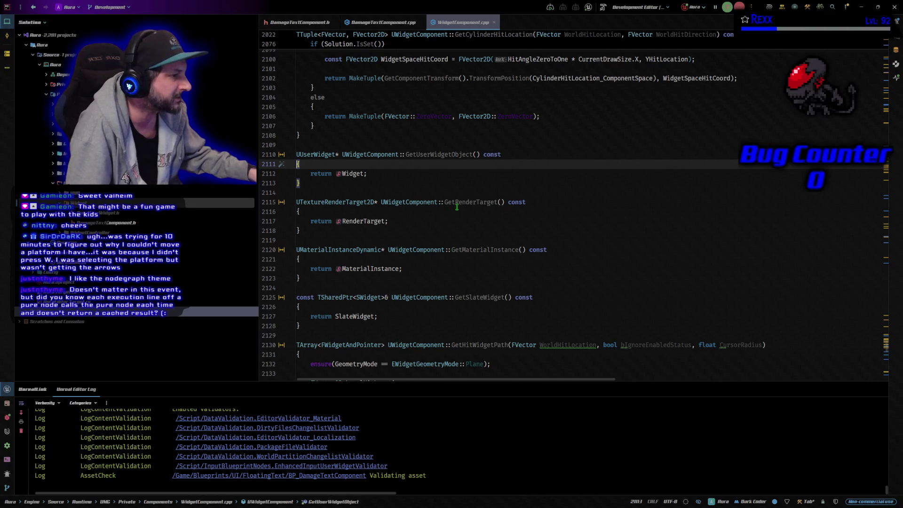
pyautogui.scroll(-5, 408, 262)
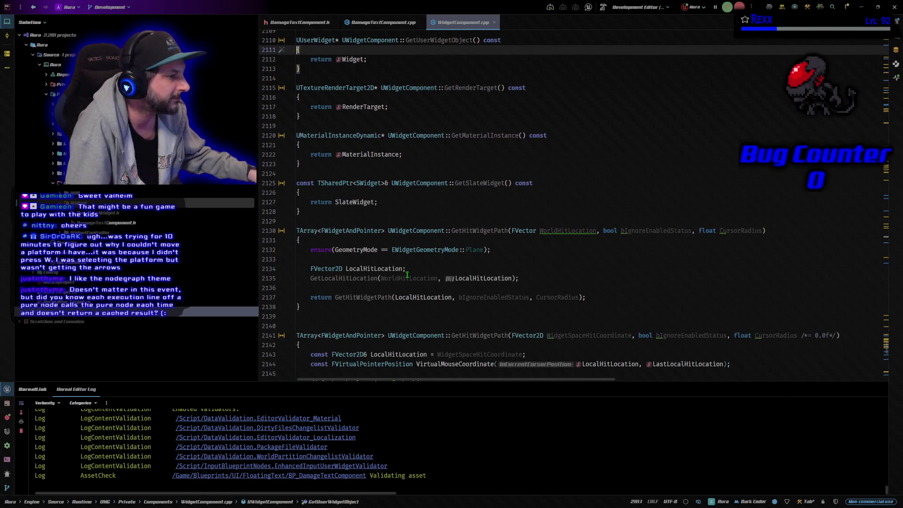
pyautogui.scroll(6, 407, 290)
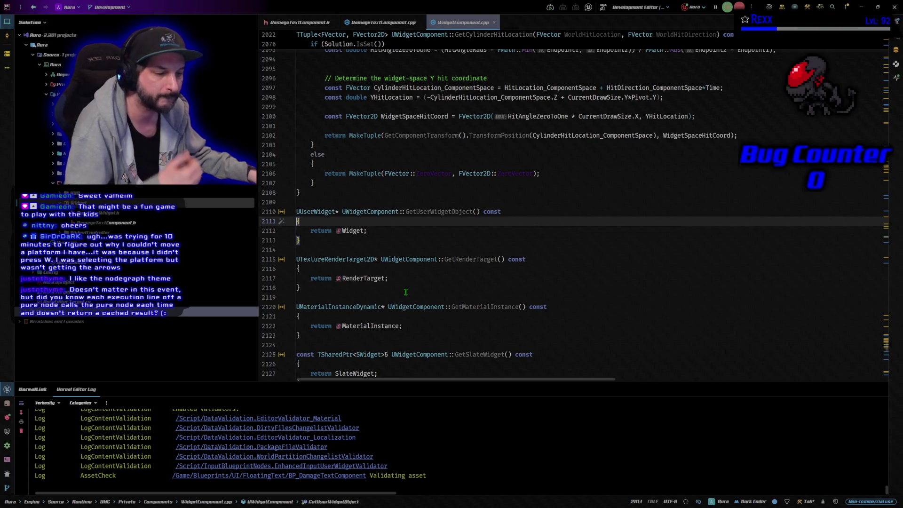
pyautogui.moveTo(376, 331)
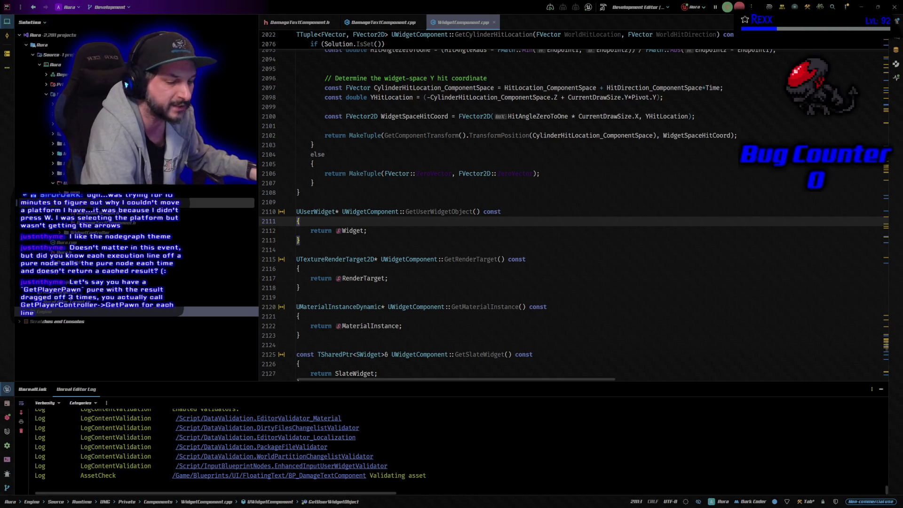
pyautogui.hotkey('alt', 'Tab')
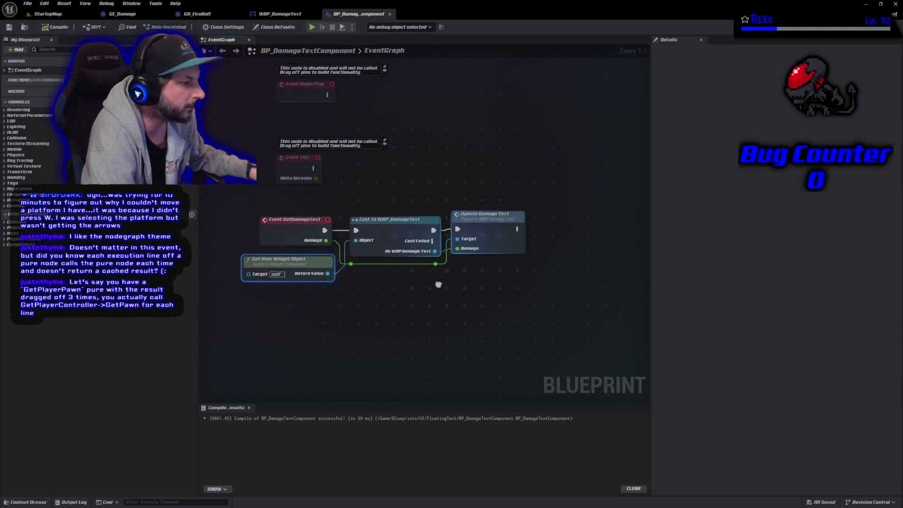
# Step: Promote Get User Widget Object's Return Value to a new variable New Var and compile
pyautogui.moveTo(325, 271); pyautogui.dragTo(366, 289)
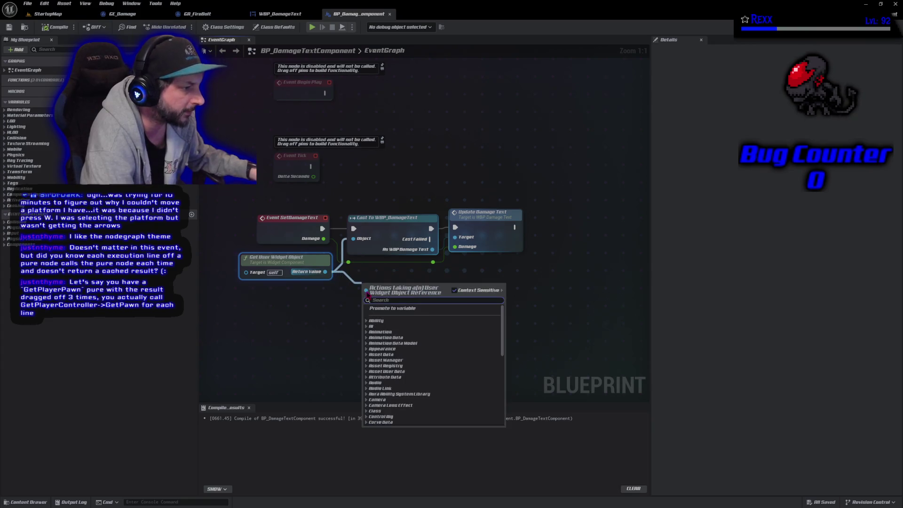
pyautogui.click(372, 308)
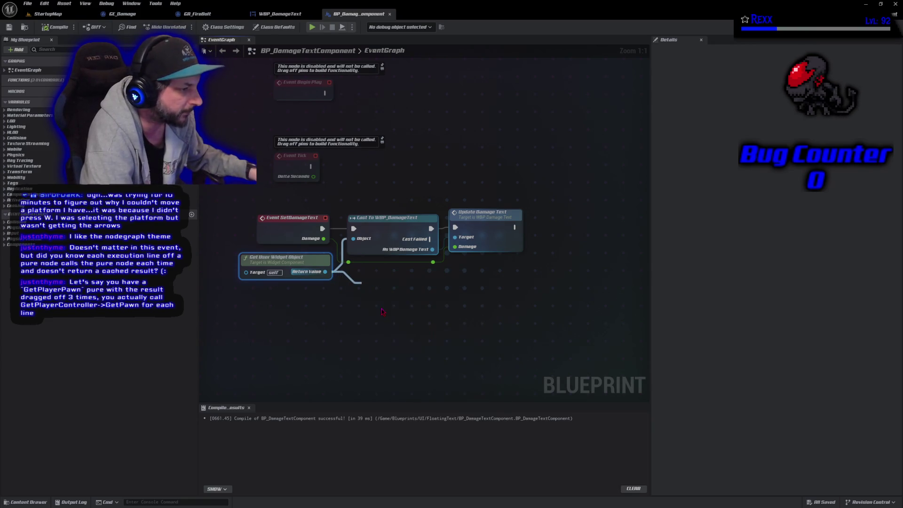
pyautogui.click(54, 28)
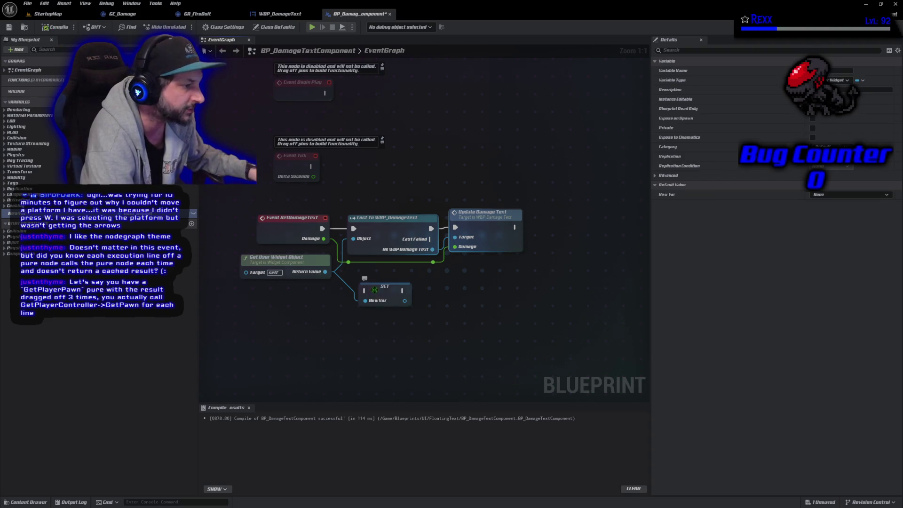
pyautogui.moveTo(379, 292); pyautogui.dragTo(368, 281)
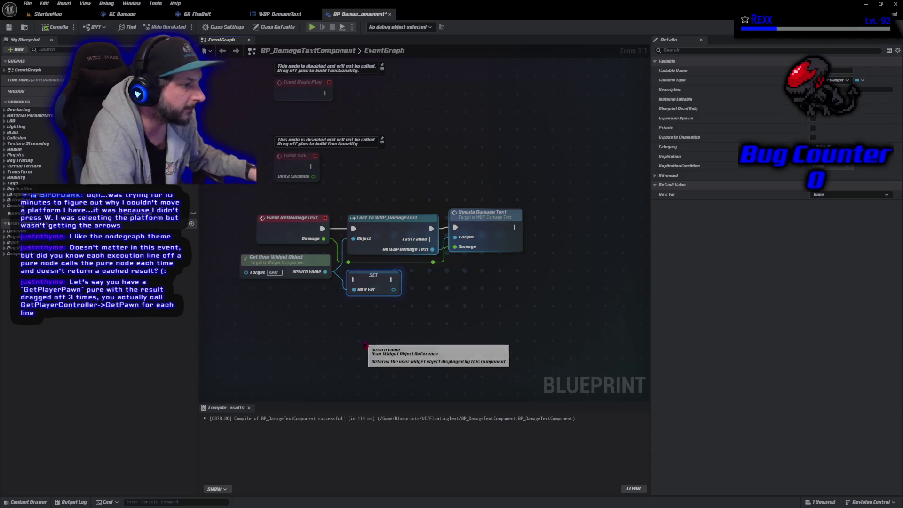
# Step: Place a New Var getter and drag from its output to search for 'is valid'
pyautogui.moveTo(14, 213)
pyautogui.mouseDown()
pyautogui.moveTo(369, 317)
pyautogui.moveTo(428, 343)
pyautogui.moveTo(427, 354)
pyautogui.mouseUp()
pyautogui.click(402, 327)
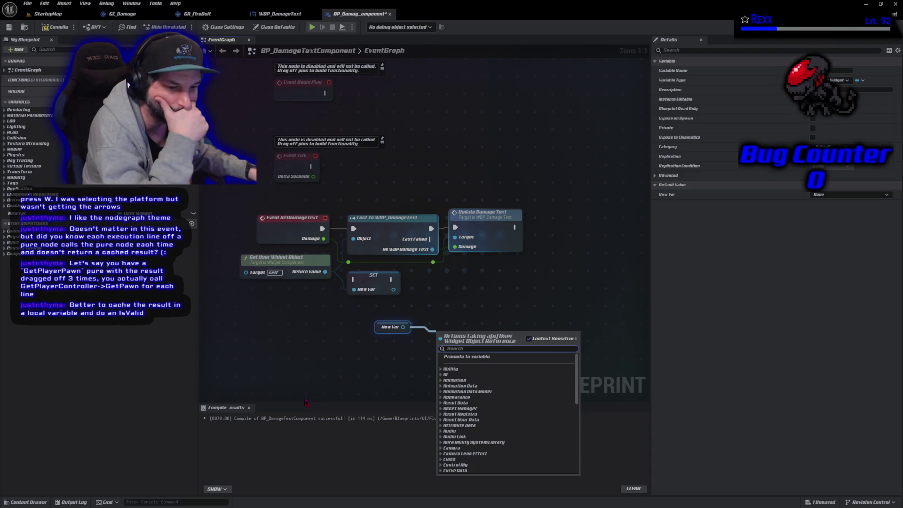
pyautogui.click(305, 403)
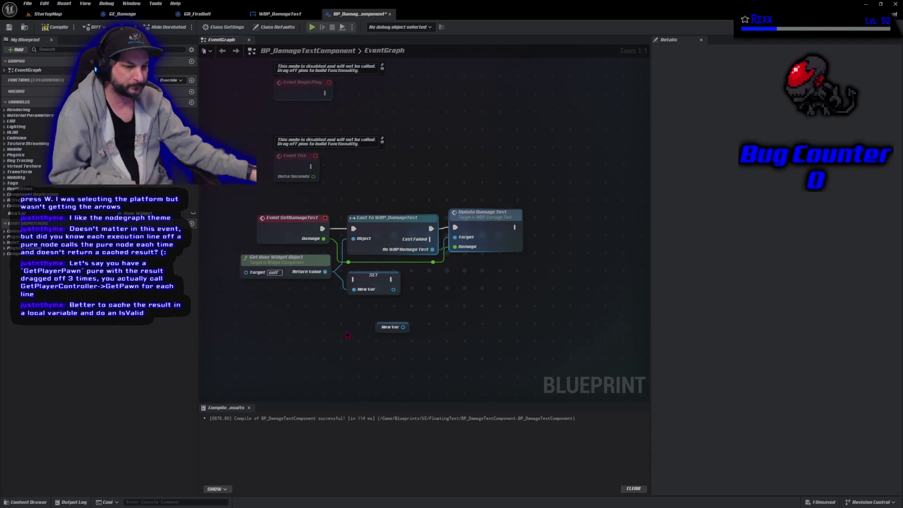
pyautogui.click(389, 327)
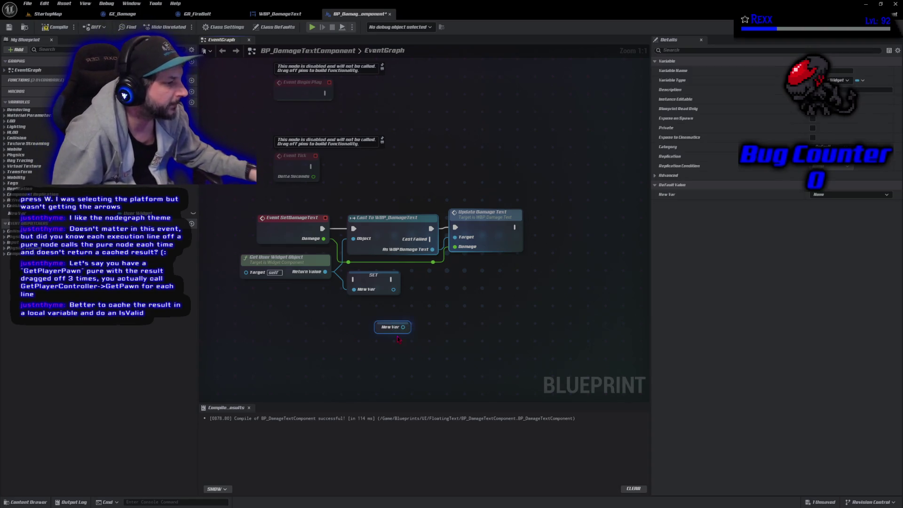
pyautogui.moveTo(403, 327); pyautogui.dragTo(428, 323)
pyautogui.write('is valid')
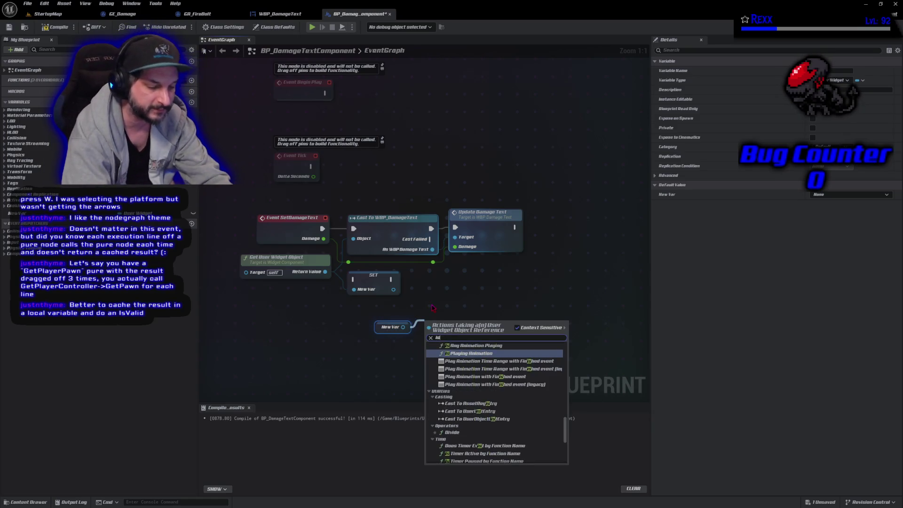
pyautogui.press('Down')
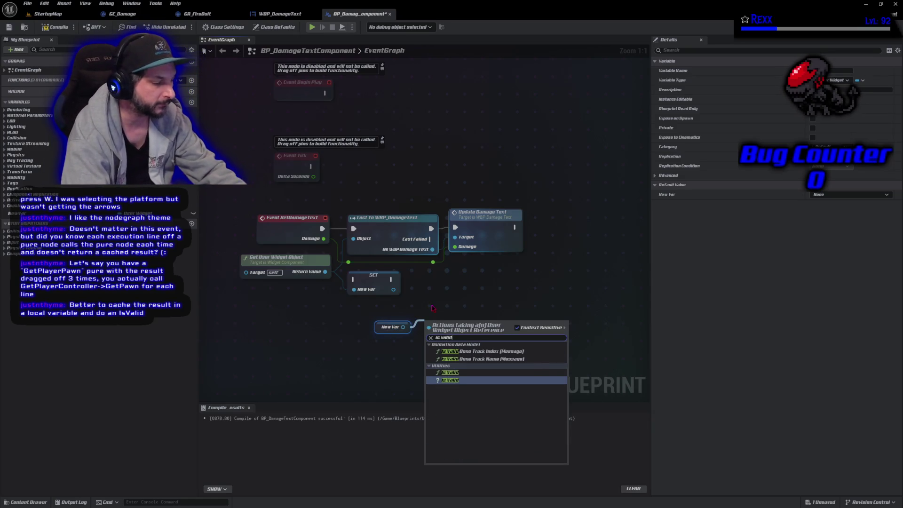
# Step: Replace the added Is Valid node by converting the New Var getter into a validated get
pyautogui.press('Return')
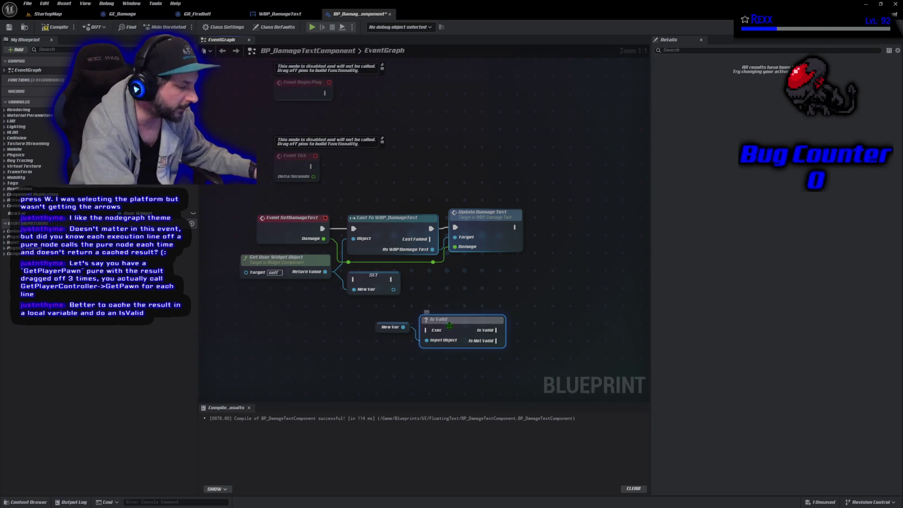
pyautogui.press('Delete')
pyautogui.rightClick(382, 328)
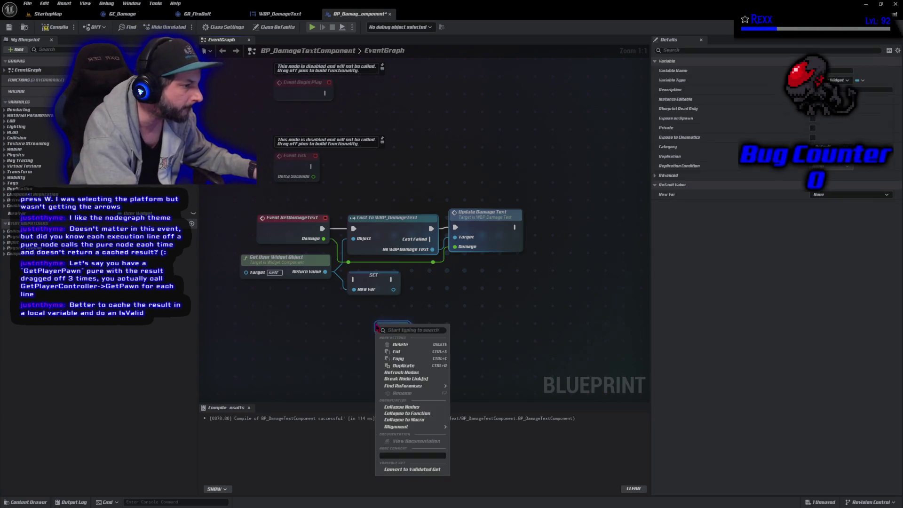
pyautogui.click(397, 471)
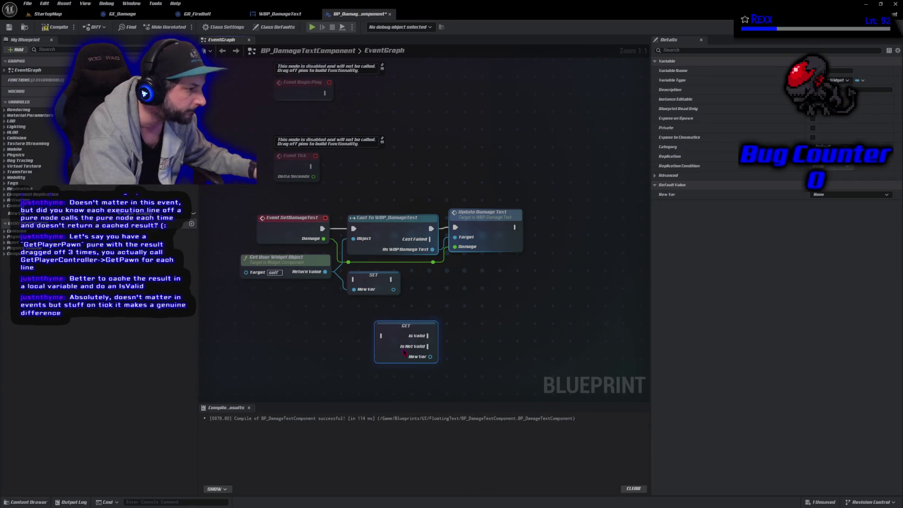
pyautogui.moveTo(403, 352); pyautogui.dragTo(431, 353)
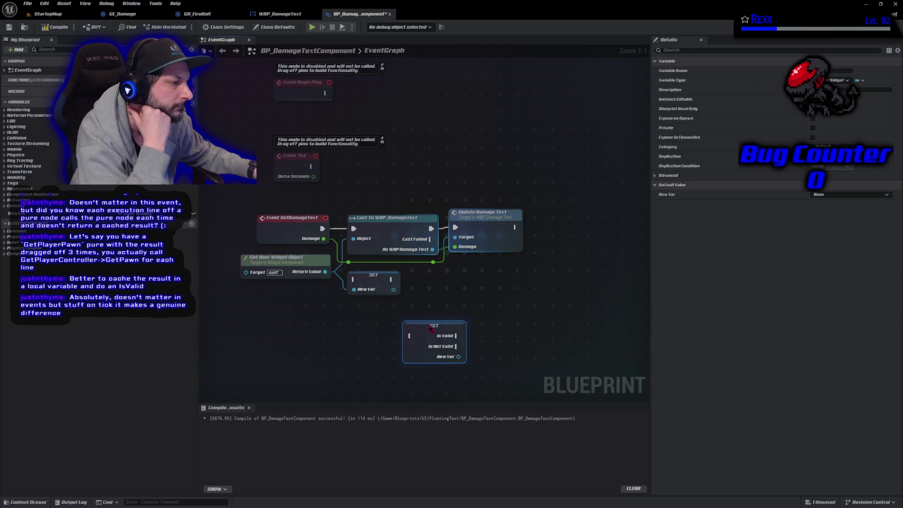
pyautogui.moveTo(433, 347); pyautogui.dragTo(460, 331)
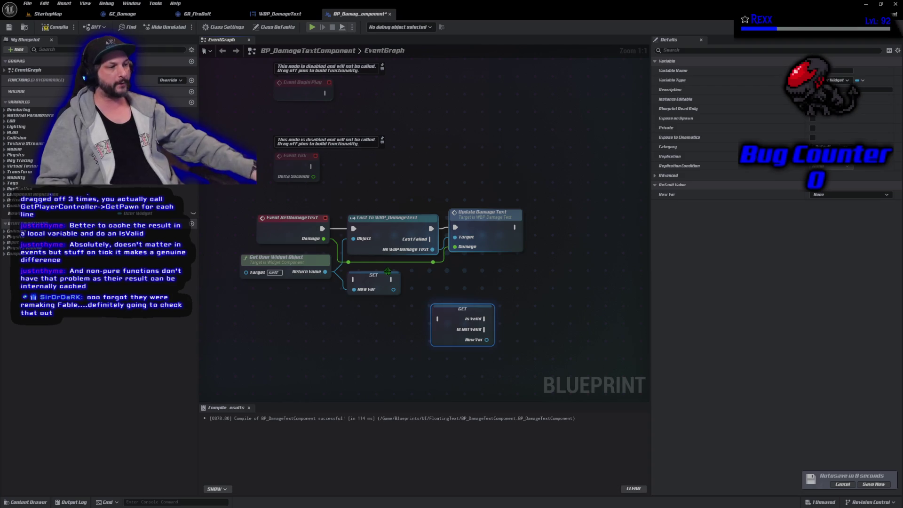
# Step: Rewire the Return Value connection and box-select the SET New Var and getter nodes together
pyautogui.moveTo(325, 271)
pyautogui.mouseDown()
pyautogui.moveTo(340, 337)
pyautogui.moveTo(295, 351)
pyautogui.moveTo(329, 292)
pyautogui.moveTo(287, 337)
pyautogui.moveTo(353, 289)
pyautogui.mouseUp()
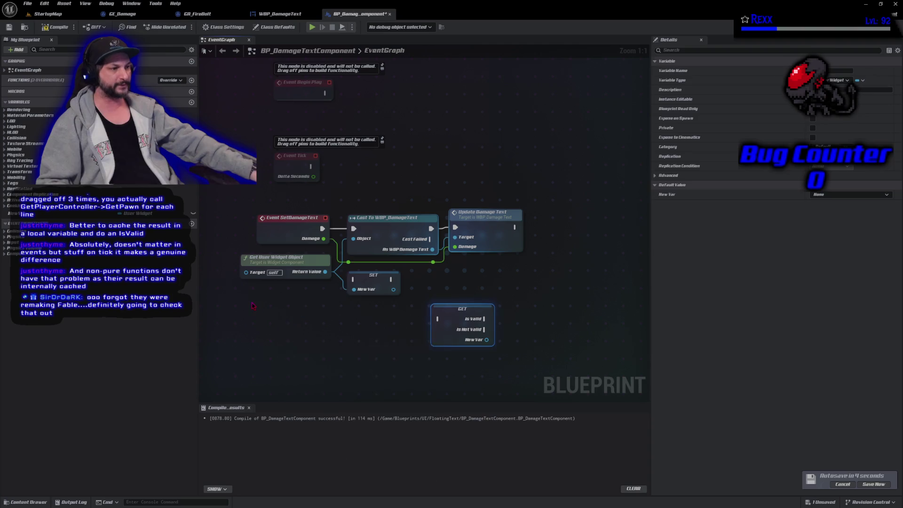
pyautogui.moveTo(460, 339)
pyautogui.mouseDown()
pyautogui.moveTo(383, 346)
pyautogui.moveTo(366, 338)
pyautogui.mouseUp()
pyautogui.moveTo(350, 374); pyautogui.dragTo(438, 296)
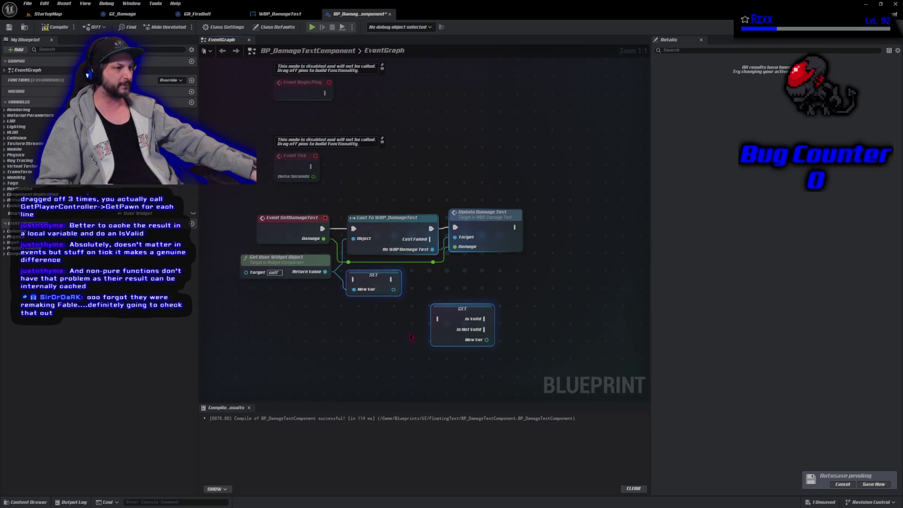
pyautogui.click(401, 343)
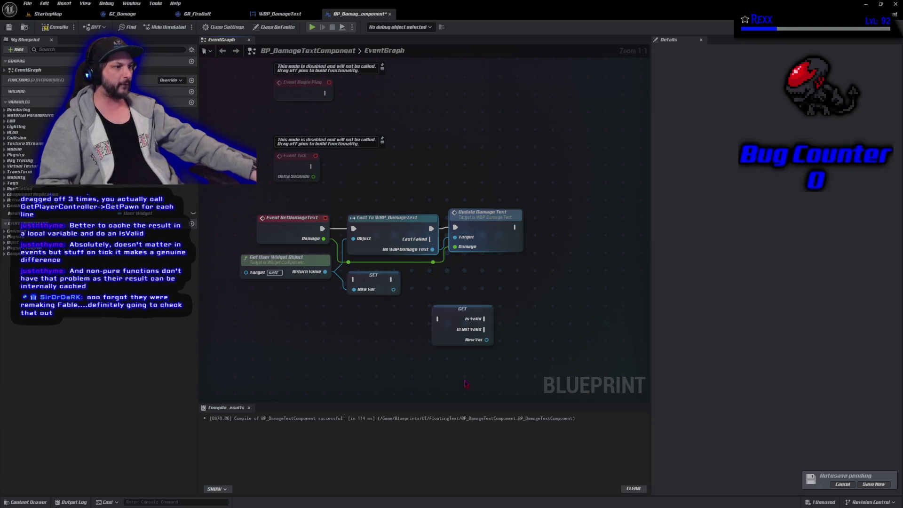
pyautogui.moveTo(465, 383)
pyautogui.mouseDown()
pyautogui.moveTo(369, 289)
pyautogui.moveTo(462, 361)
pyautogui.moveTo(371, 299)
pyautogui.mouseUp()
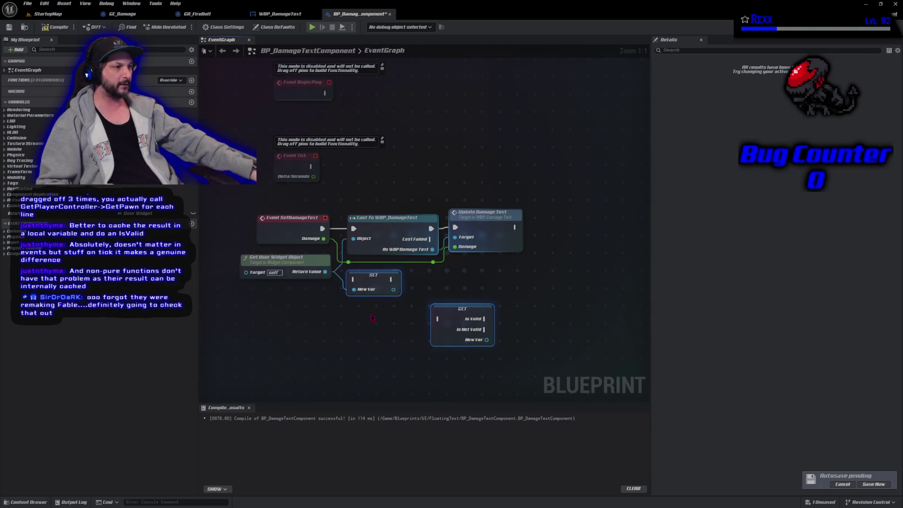
pyautogui.click(371, 317)
pyautogui.moveTo(474, 385)
pyautogui.mouseDown()
pyautogui.moveTo(345, 268)
pyautogui.moveTo(408, 375)
pyautogui.moveTo(414, 303)
pyautogui.moveTo(365, 270)
pyautogui.moveTo(466, 367)
pyautogui.moveTo(383, 287)
pyautogui.mouseUp()
pyautogui.click(383, 287)
pyautogui.moveTo(474, 375); pyautogui.dragTo(361, 303)
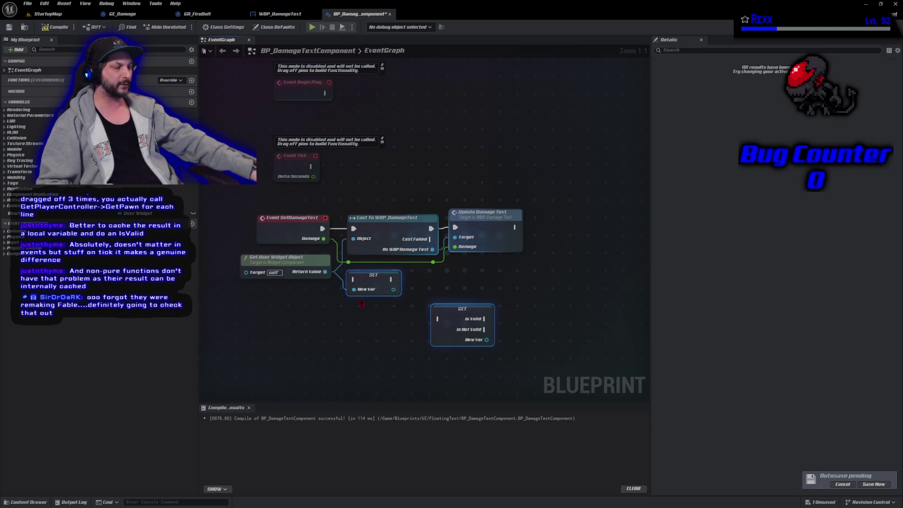
pyautogui.click(361, 303)
pyautogui.moveTo(497, 385)
pyautogui.mouseDown()
pyautogui.moveTo(390, 287)
pyautogui.moveTo(358, 292)
pyautogui.moveTo(346, 379)
pyautogui.moveTo(343, 328)
pyautogui.moveTo(316, 332)
pyautogui.mouseUp()
pyautogui.click(321, 302)
pyautogui.click(234, 329)
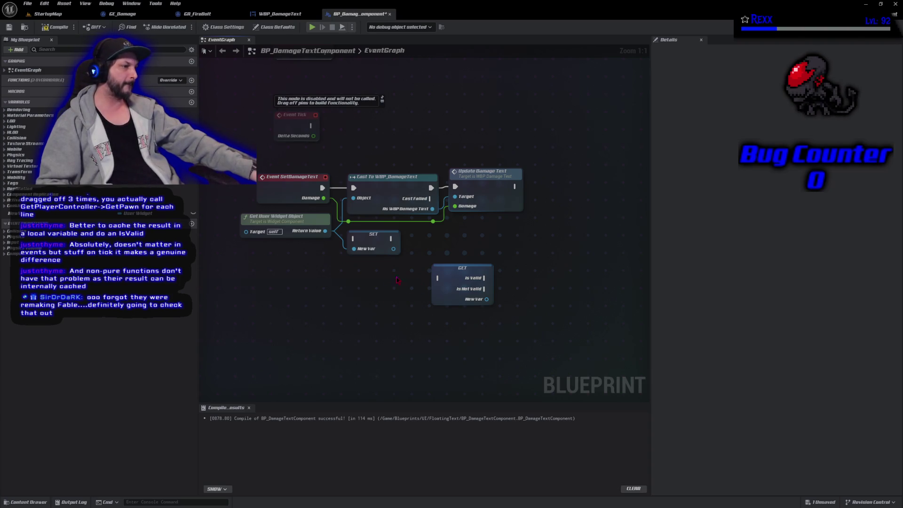
pyautogui.moveTo(493, 324); pyautogui.dragTo(346, 229)
# Step: Delete the SET and GET New Var nodes, then compile and save BP_DamageTextComponent
pyautogui.press('Delete')
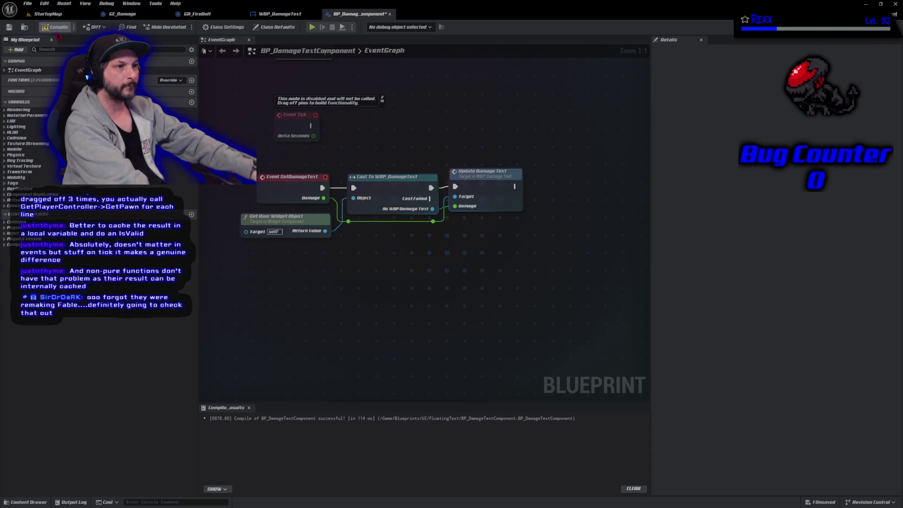
pyautogui.press('F7')
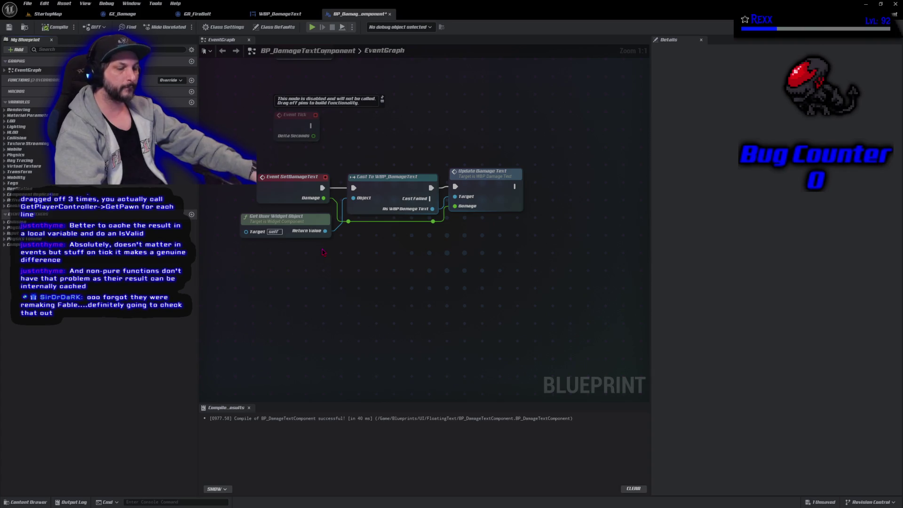
pyautogui.hotkey('ctrl', 's')
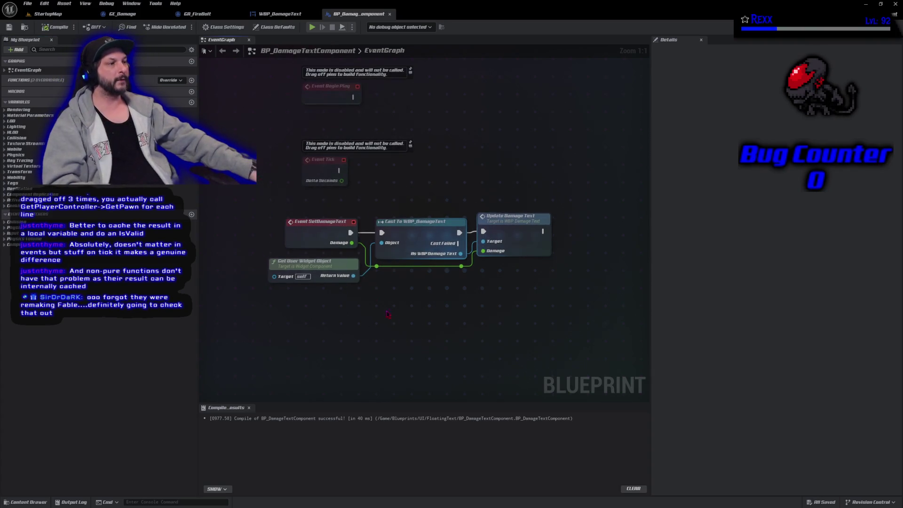
pyautogui.click(278, 14)
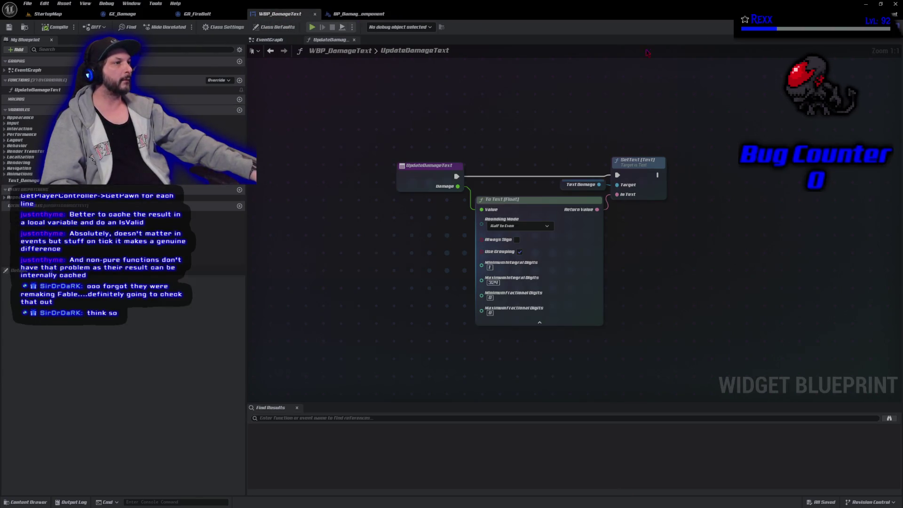
# Step: Play, pause, resume and reset the DamageAnim preview in WBP_DamageText's Designer
pyautogui.hotkey('ctrl', 'shift', 'd')
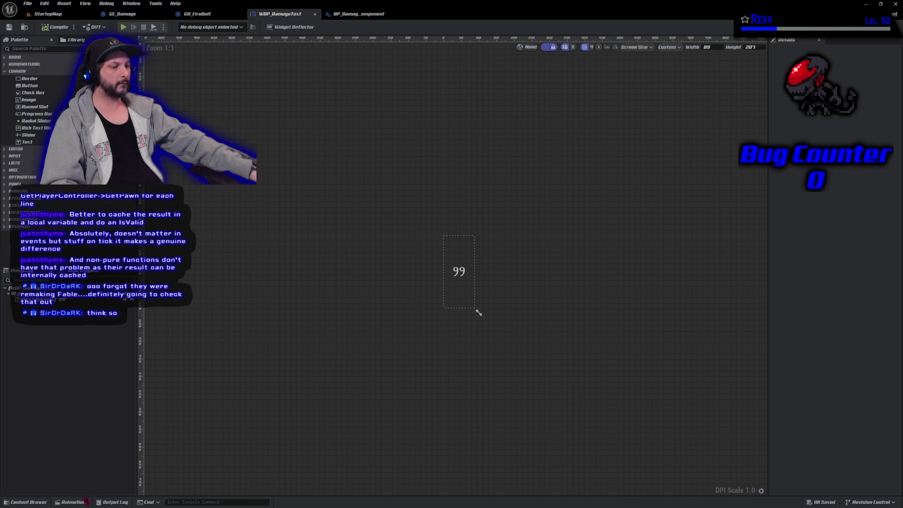
pyautogui.click(73, 502)
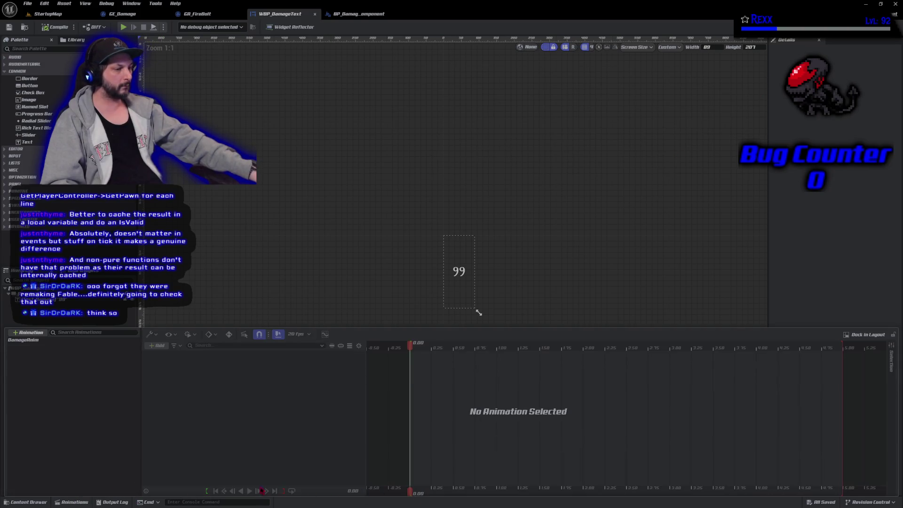
pyautogui.click(11, 339)
pyautogui.click(249, 490)
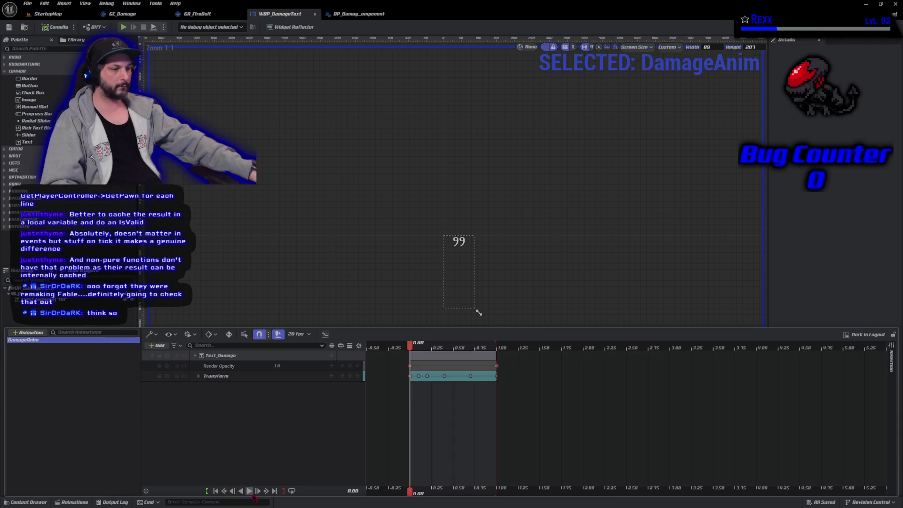
pyautogui.click(253, 496)
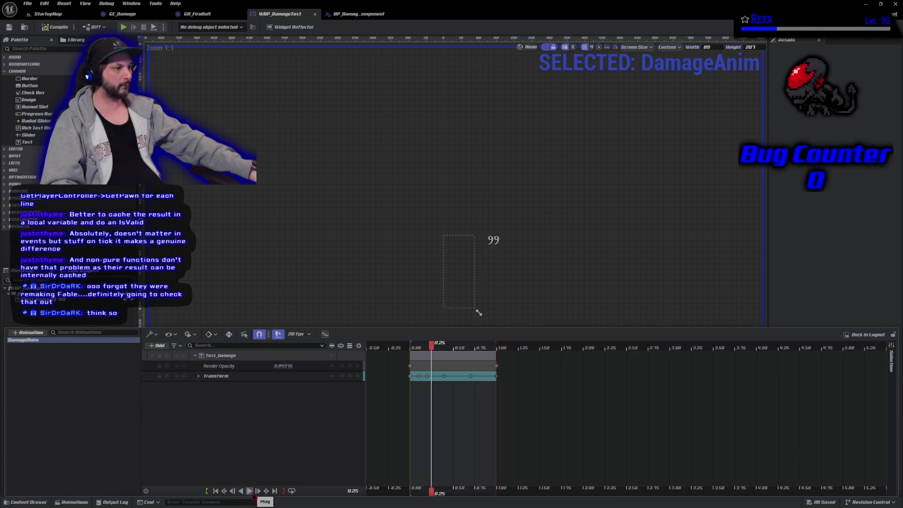
pyautogui.click(253, 495)
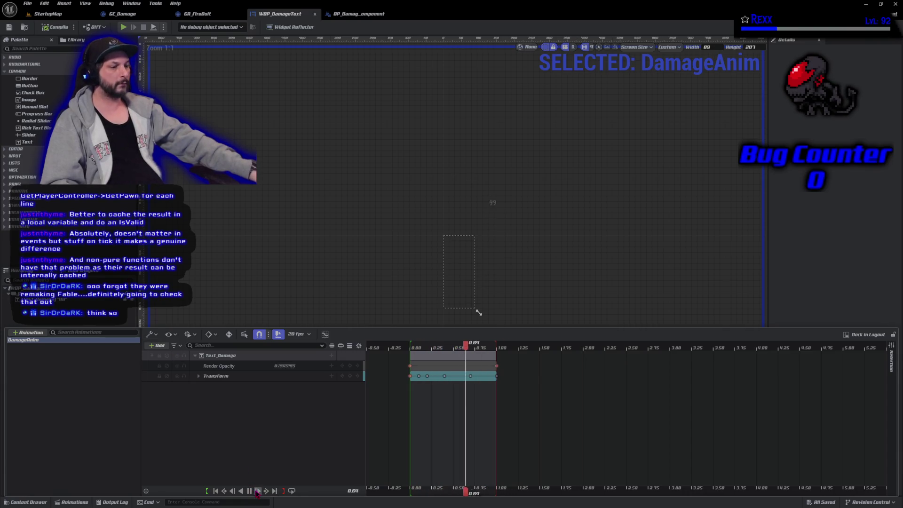
pyautogui.click(216, 491)
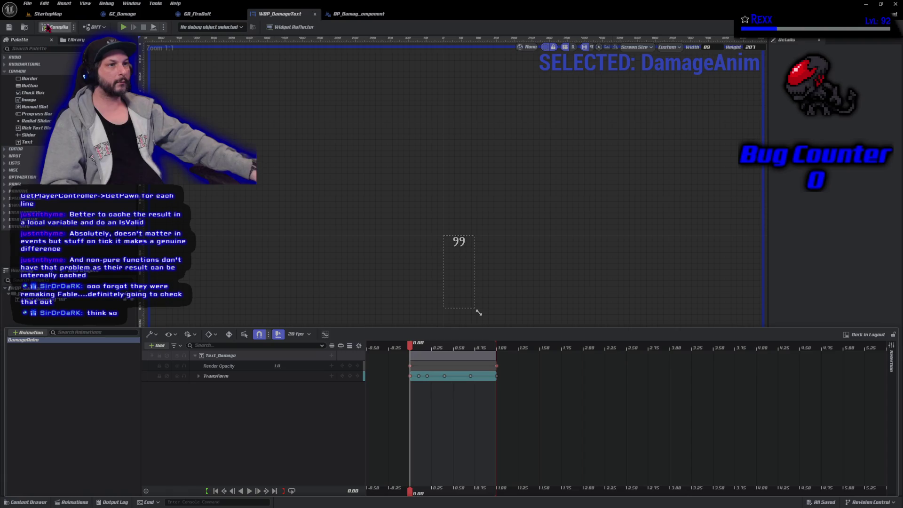
pyautogui.click(47, 15)
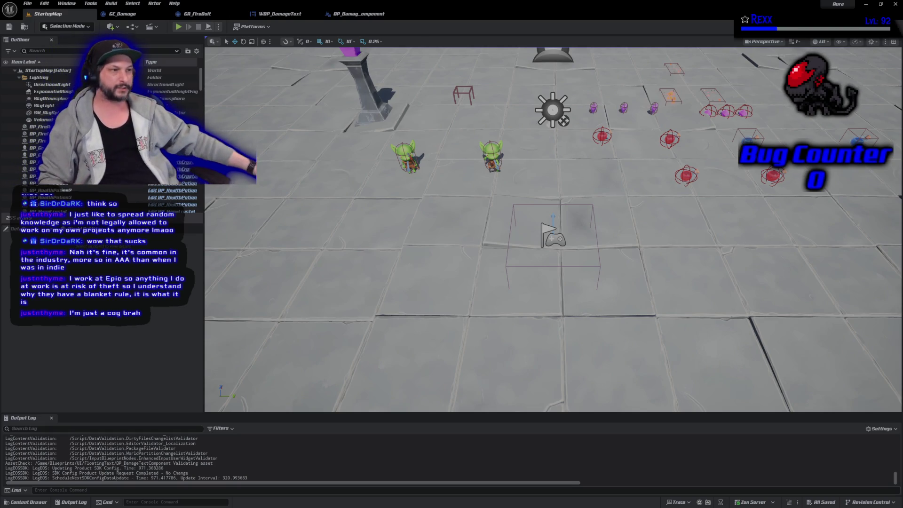
# Step: Close the Unreal Editor
pyautogui.click(895, 5)
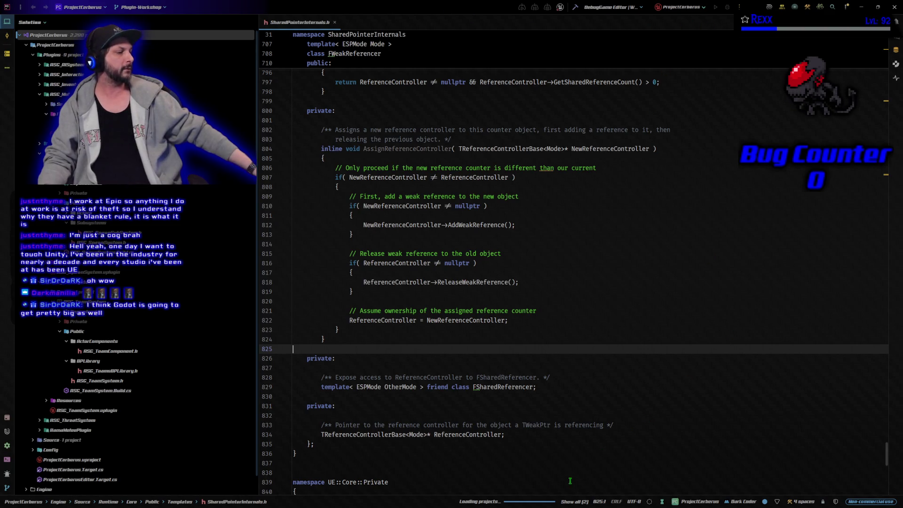
# Step: Show Rider's background tasks to check the ProjectCerberus solution's loading progress
pyautogui.click(531, 503)
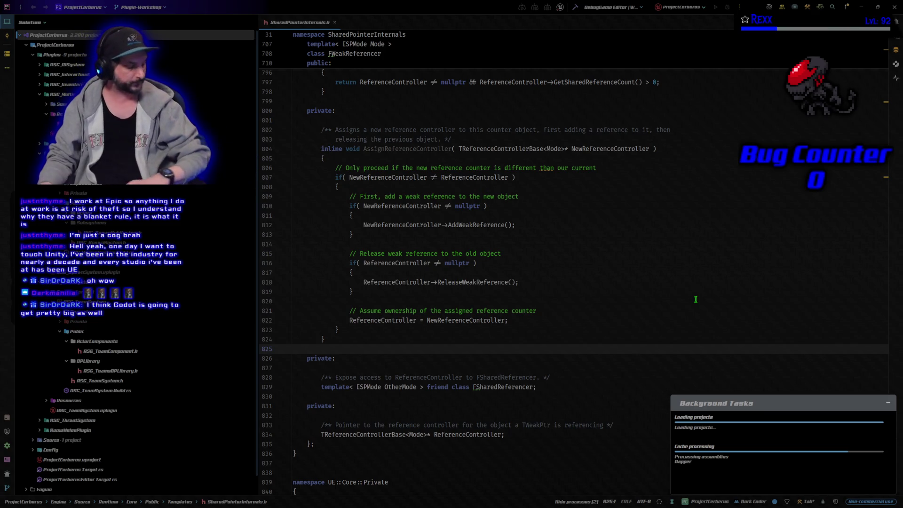